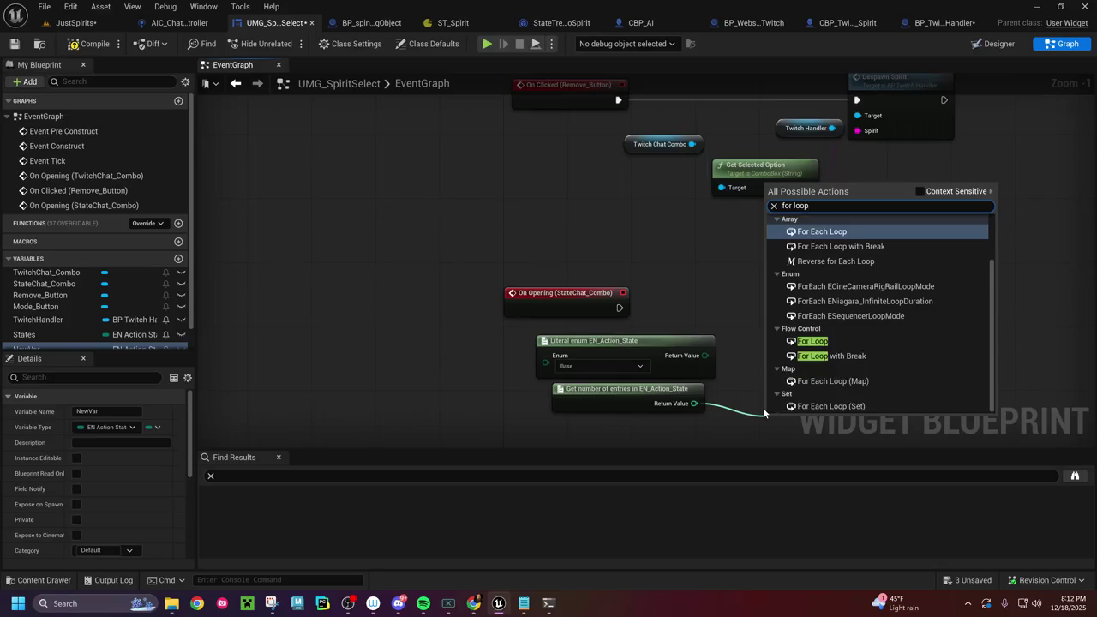
Step: Add a For Loop with the EN_Action_State entry count as Last Index, triggered by StateChat_Combo's On Opening
{"action": "left_click", "coordinate": [920, 192]}
{"action": "left_click", "coordinate": [810, 242]}
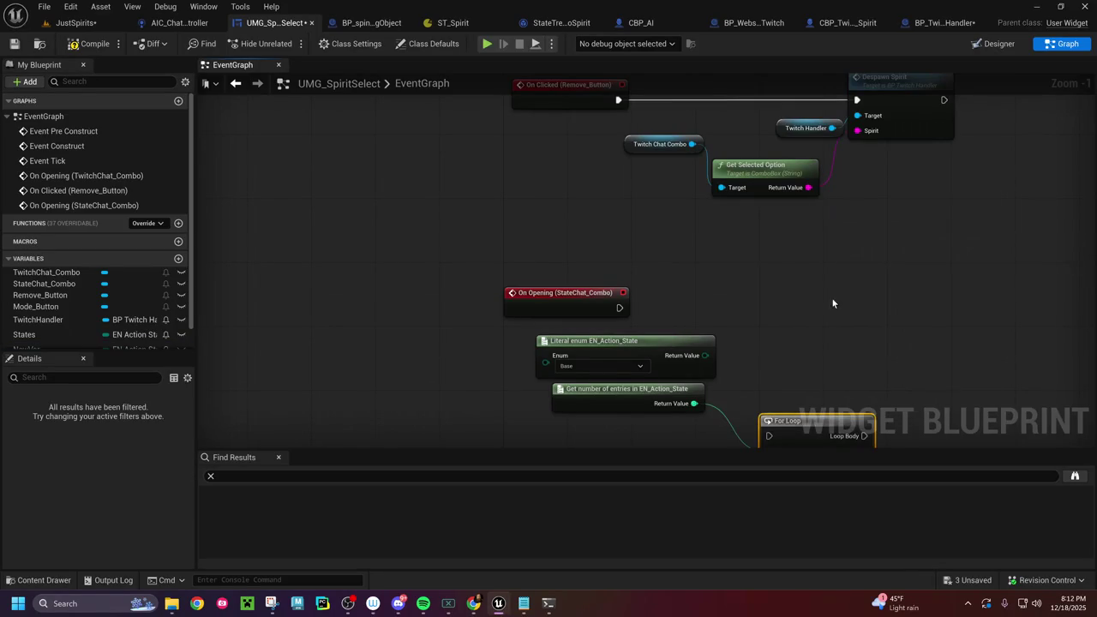
{"action": "left_click_drag", "start_coordinate": [792, 429], "coordinate": [816, 310]}
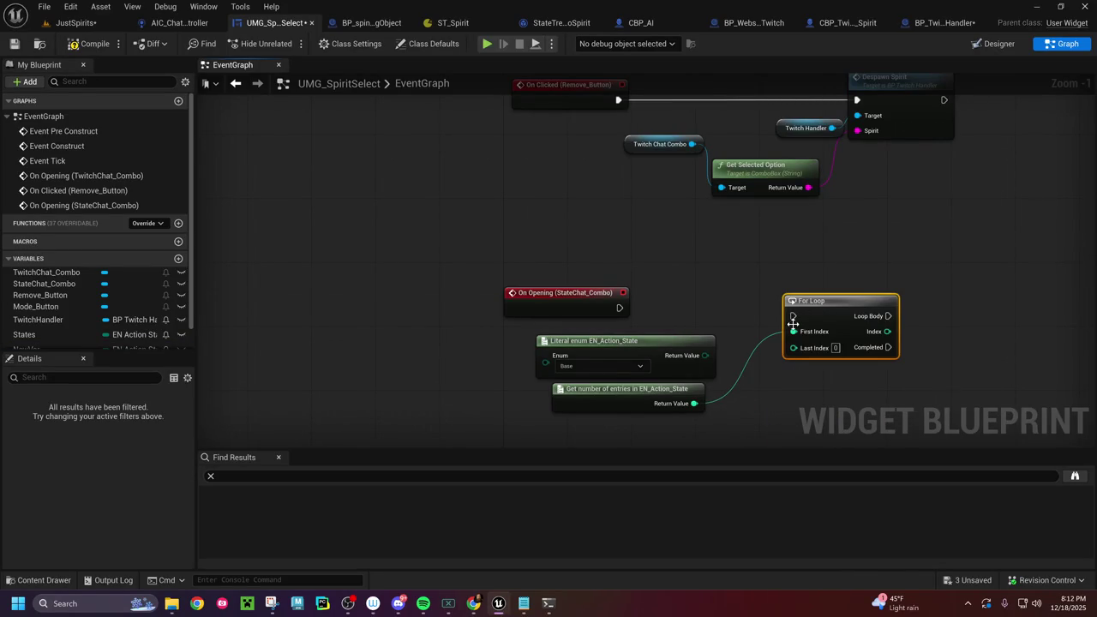
{"action": "left_click", "coordinate": [794, 331], "text": "alt"}
{"action": "mouse_move", "coordinate": [694, 403]}
{"action": "left_mouse_down"}
{"action": "mouse_move", "coordinate": [793, 370]}
{"action": "mouse_move", "coordinate": [794, 350]}
{"action": "left_mouse_up"}
{"action": "left_click_drag", "start_coordinate": [813, 307], "coordinate": [749, 300]}
{"action": "left_click_drag", "start_coordinate": [619, 308], "coordinate": [729, 308]}
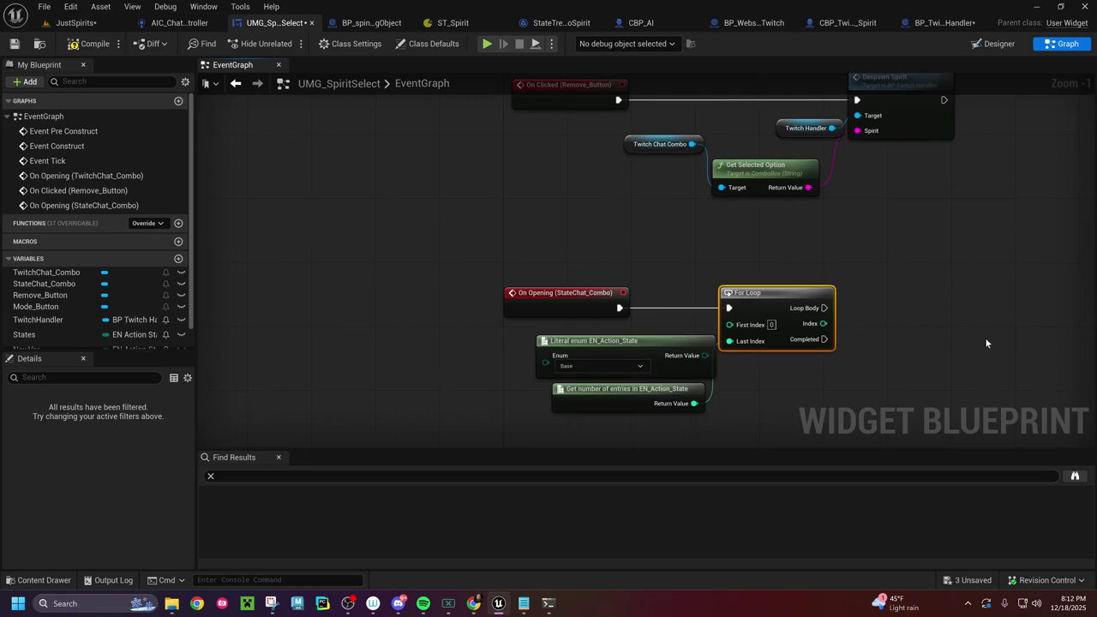
{"action": "left_click_drag", "start_coordinate": [910, 337], "coordinate": [795, 333]}
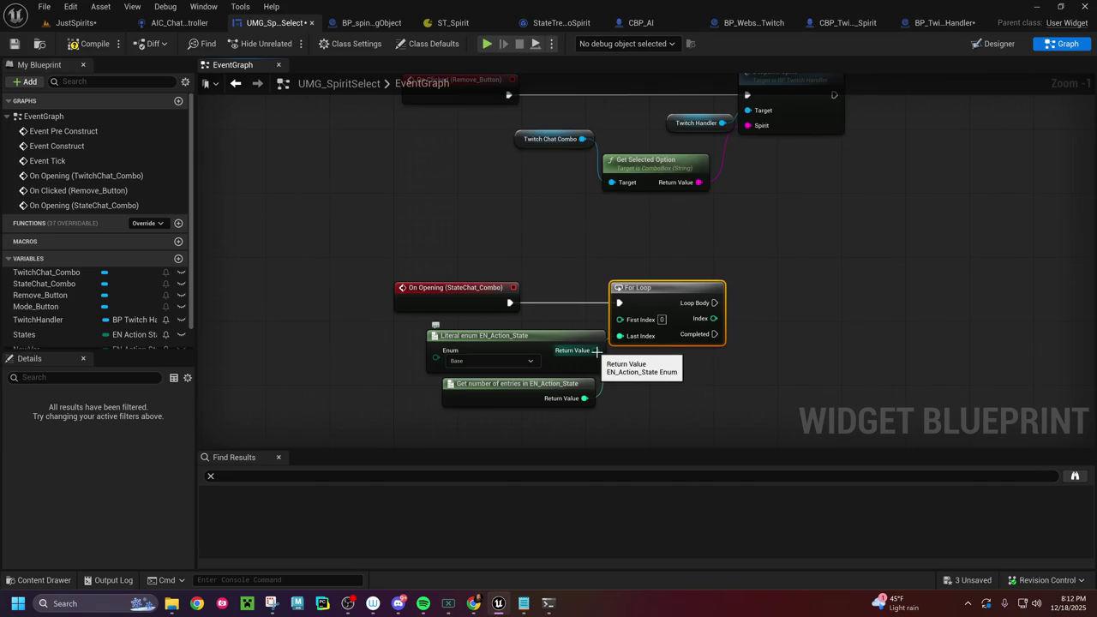
Step: Search the enum literal's actions for a Get Enumerator node
{"action": "left_click_drag", "start_coordinate": [596, 351], "coordinate": [760, 378]}
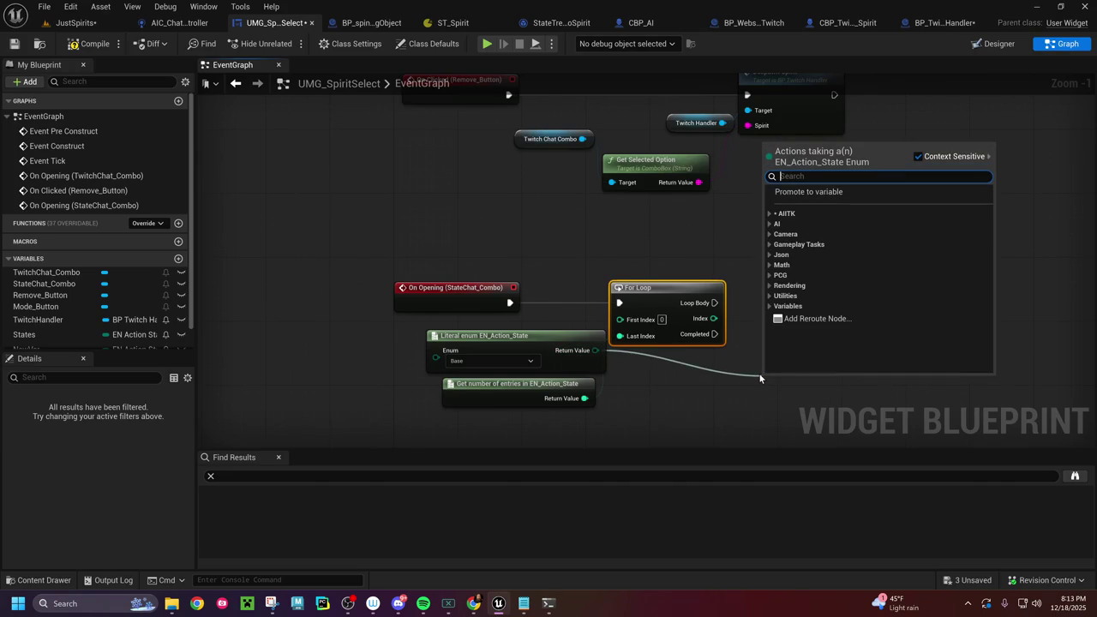
{"action": "type", "text": "get enumerator"}
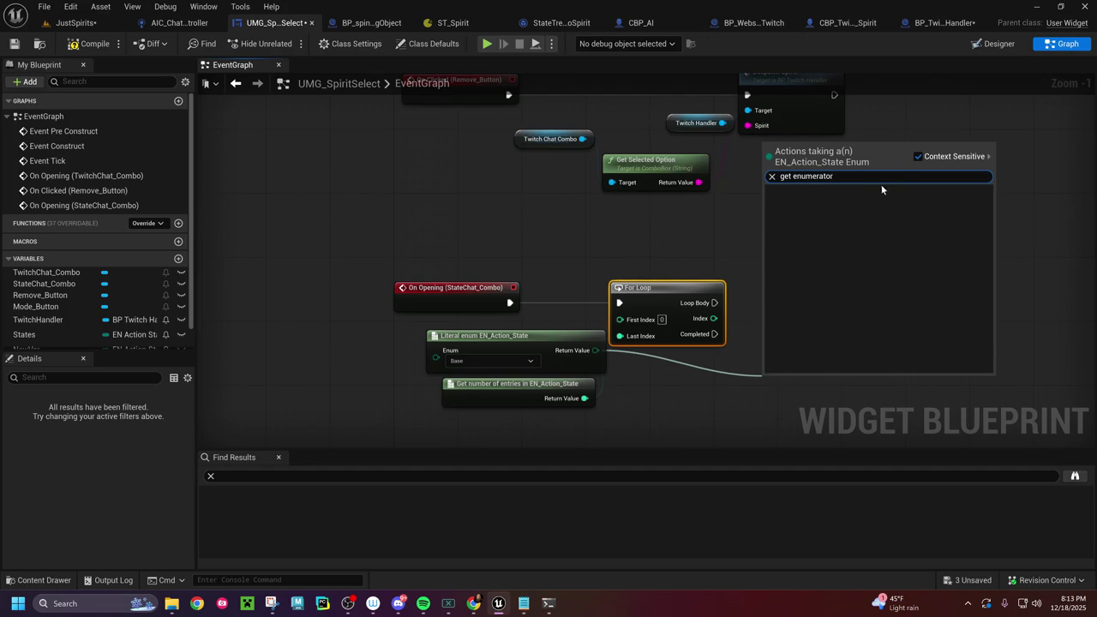
{"action": "left_click", "coordinate": [918, 157]}
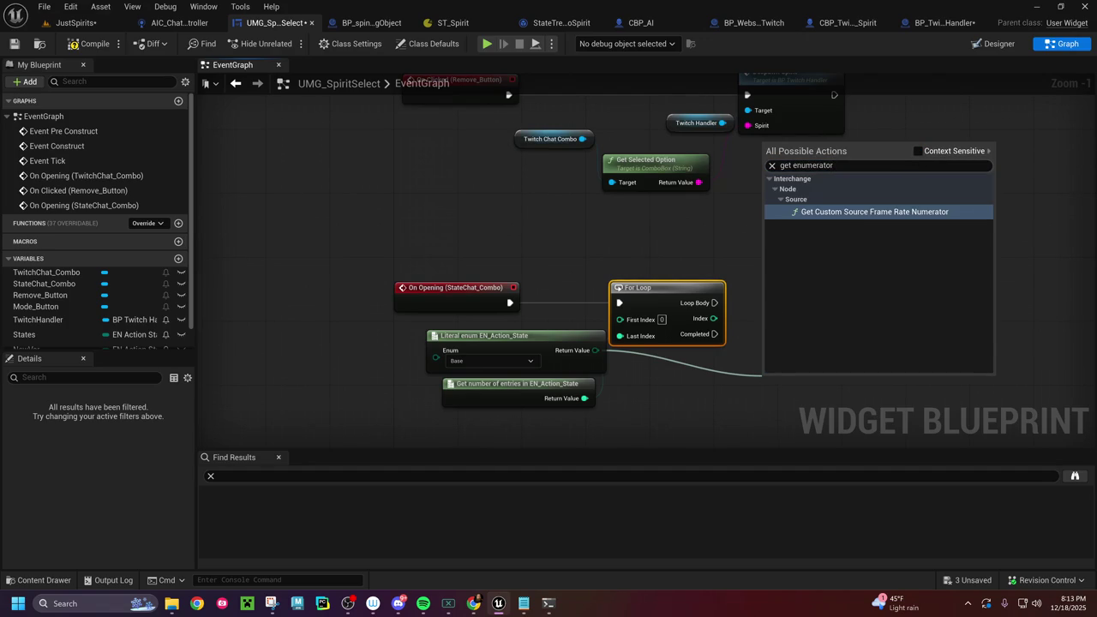
{"action": "key", "text": "shift+Left"}
{"action": "key", "text": "shift+Left"}
{"action": "key", "text": "shift+Left"}
{"action": "key", "text": "BackSpace"}
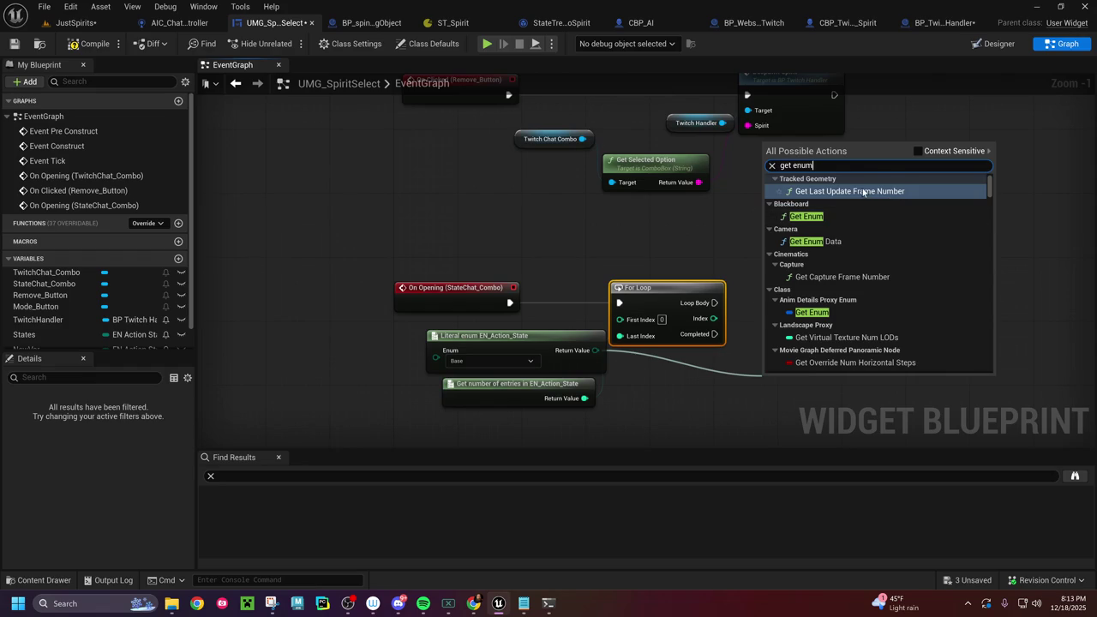
{"action": "left_click", "coordinate": [917, 152]}
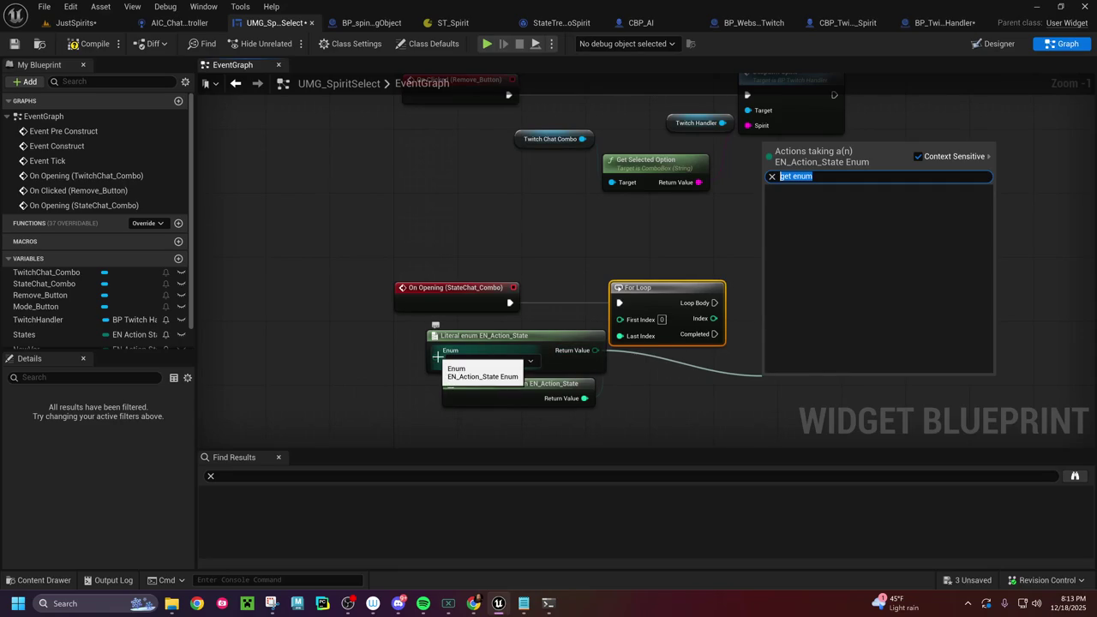
Step: Place a Get States node from the States variable in the graph
{"action": "mouse_move", "coordinate": [93, 335]}
{"action": "left_mouse_down"}
{"action": "mouse_move", "coordinate": [638, 387]}
{"action": "mouse_move", "coordinate": [765, 368]}
{"action": "left_mouse_up"}
{"action": "left_click", "coordinate": [677, 406]}
{"action": "type", "text": "get"}
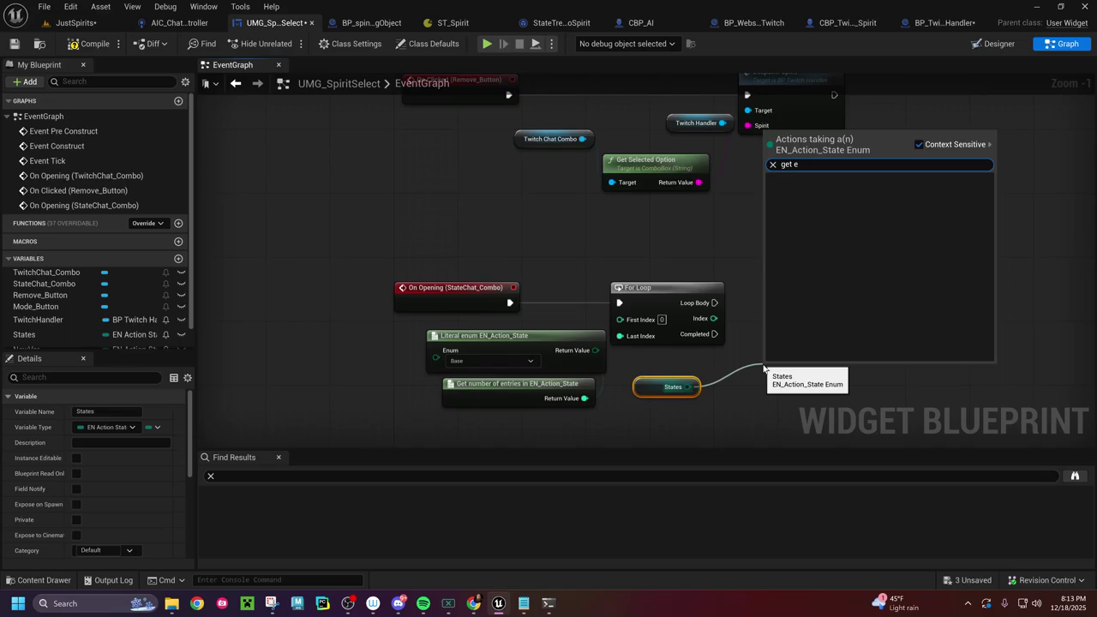
{"action": "key", "text": "BackSpace"}
{"action": "key", "text": "BackSpace"}
{"action": "key", "text": "BackSpace"}
{"action": "key", "text": "BackSpace"}
{"action": "key", "text": "BackSpace"}
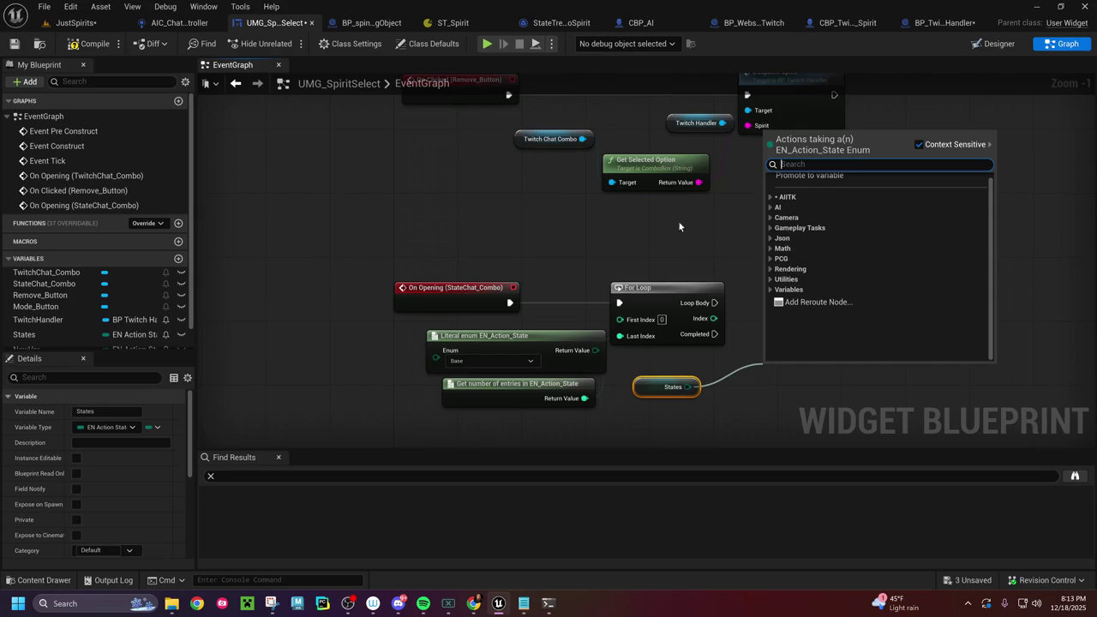
{"action": "left_click", "coordinate": [668, 249]}
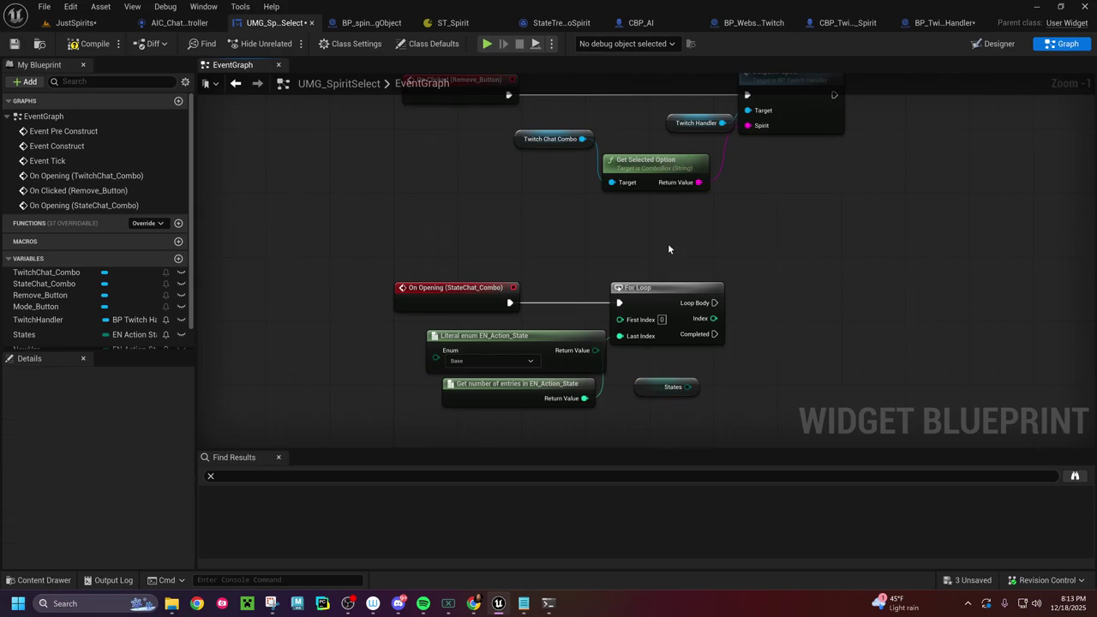
Step: Search all blueprint actions for 'get enumerator name'
{"action": "right_click", "coordinate": [773, 363]}
{"action": "type", "text": "get"}
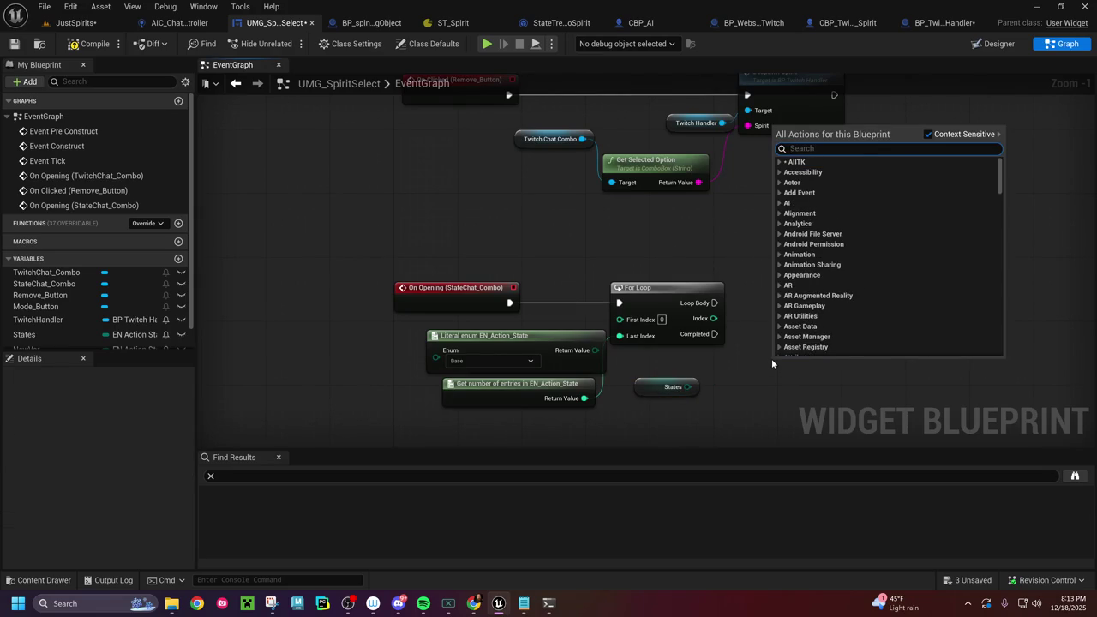
{"action": "type", "text": " enimerator"}
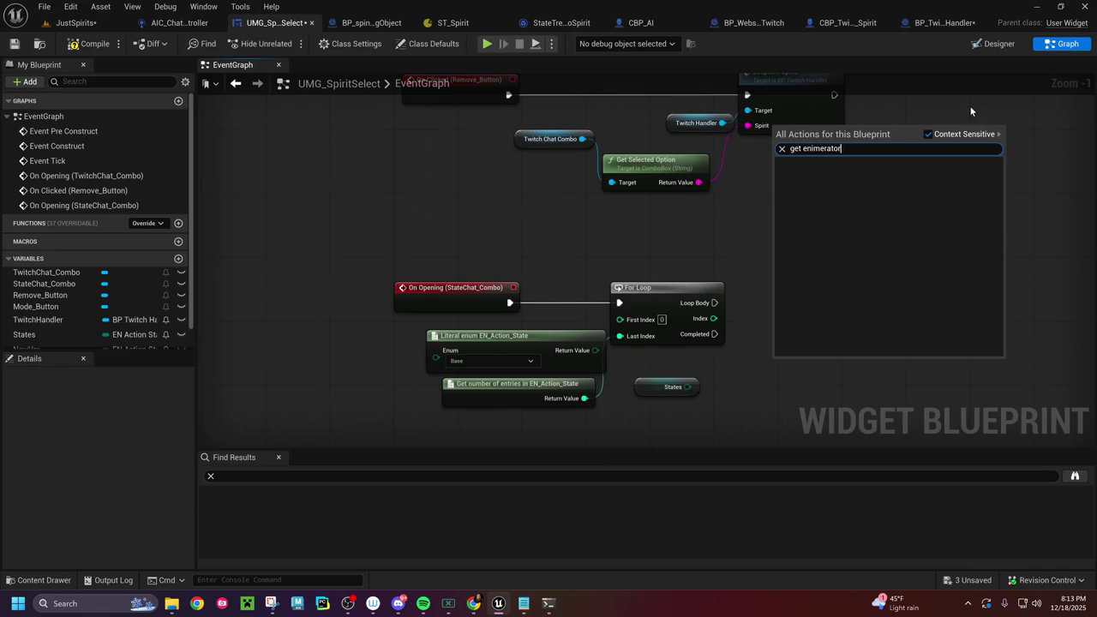
{"action": "left_click", "coordinate": [928, 134]}
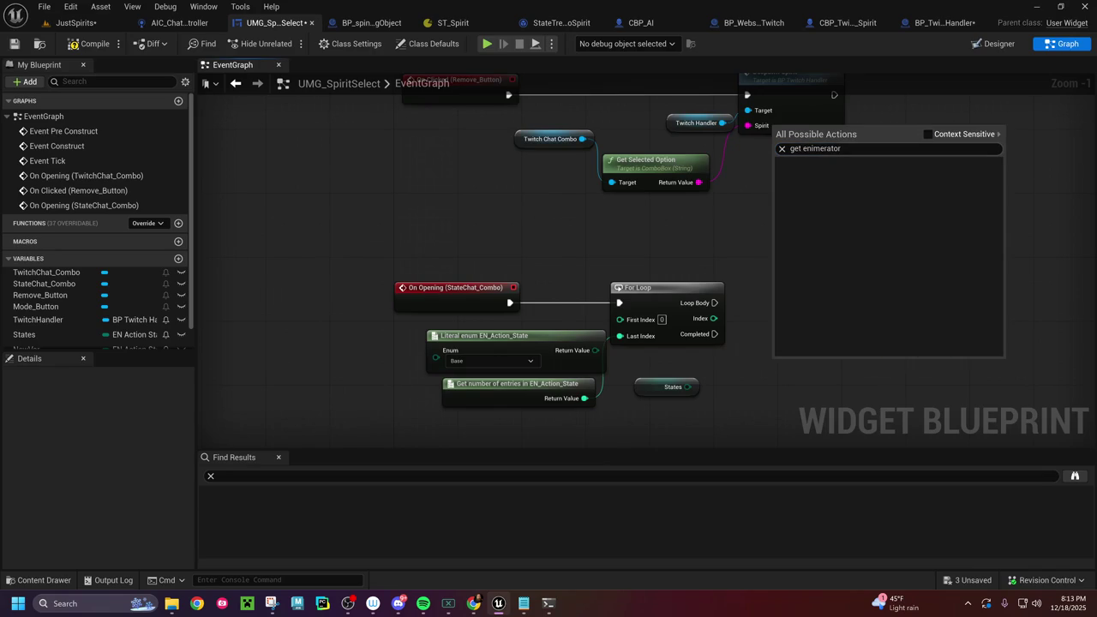
{"action": "key", "text": "ctrl+a"}
{"action": "type", "text": "get en"}
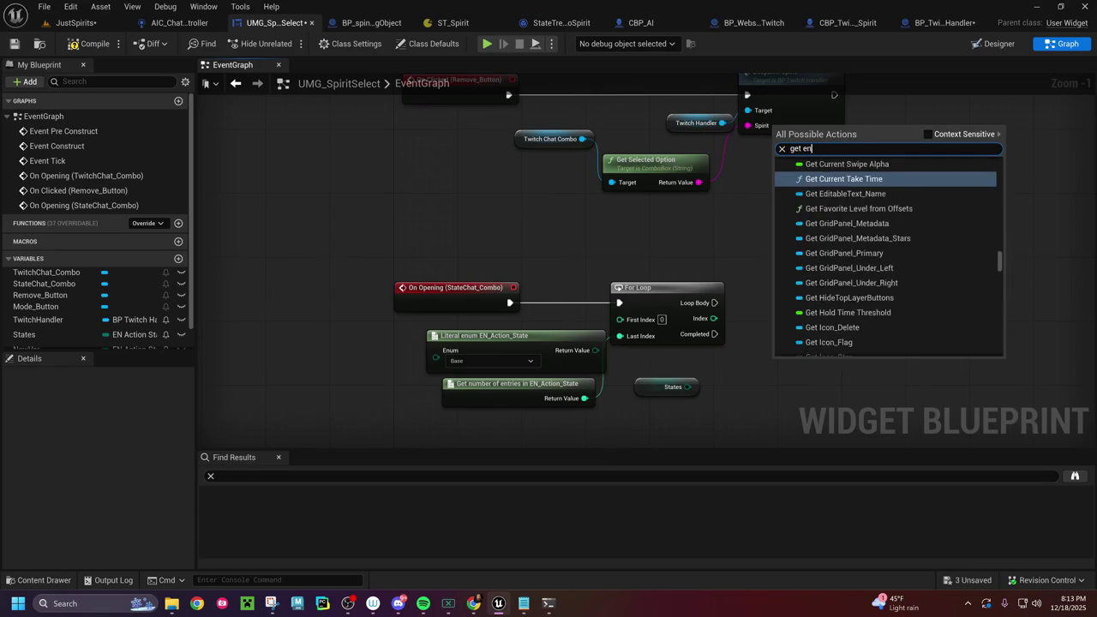
{"action": "type", "text": "umerator"}
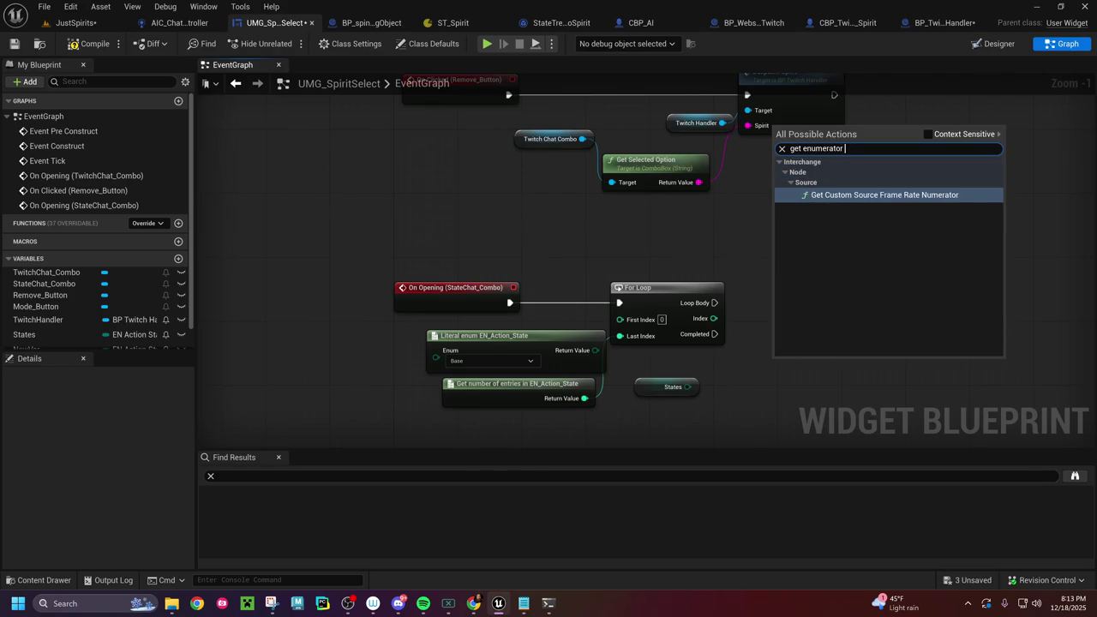
{"action": "type", "text": " name"}
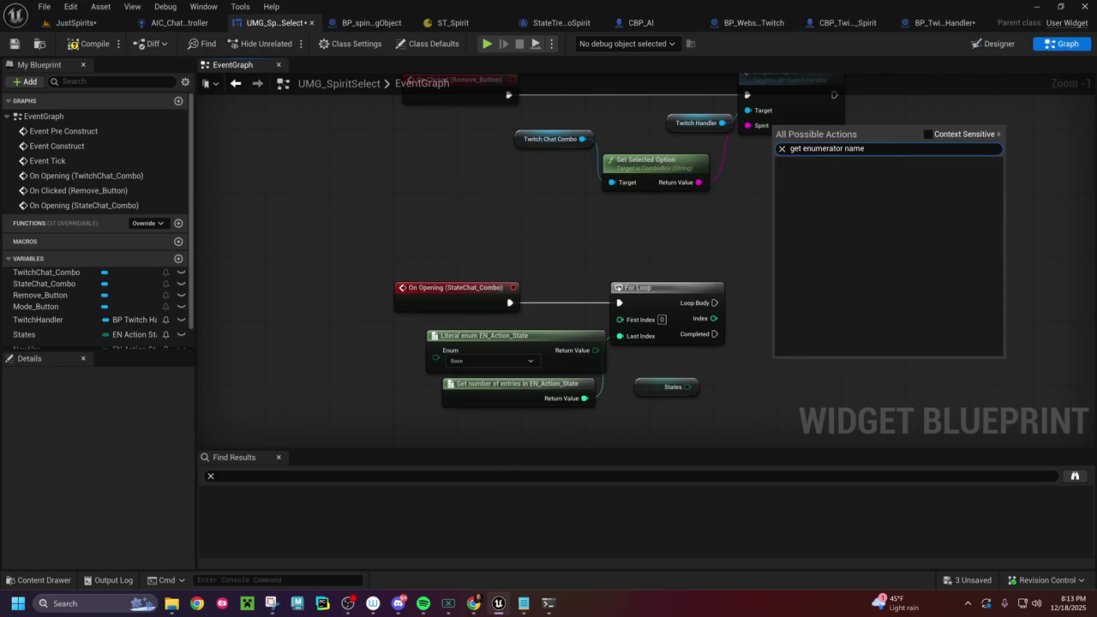
Step: Close the search, expand the variables list and select NewVar
{"action": "left_click", "coordinate": [1022, 158]}
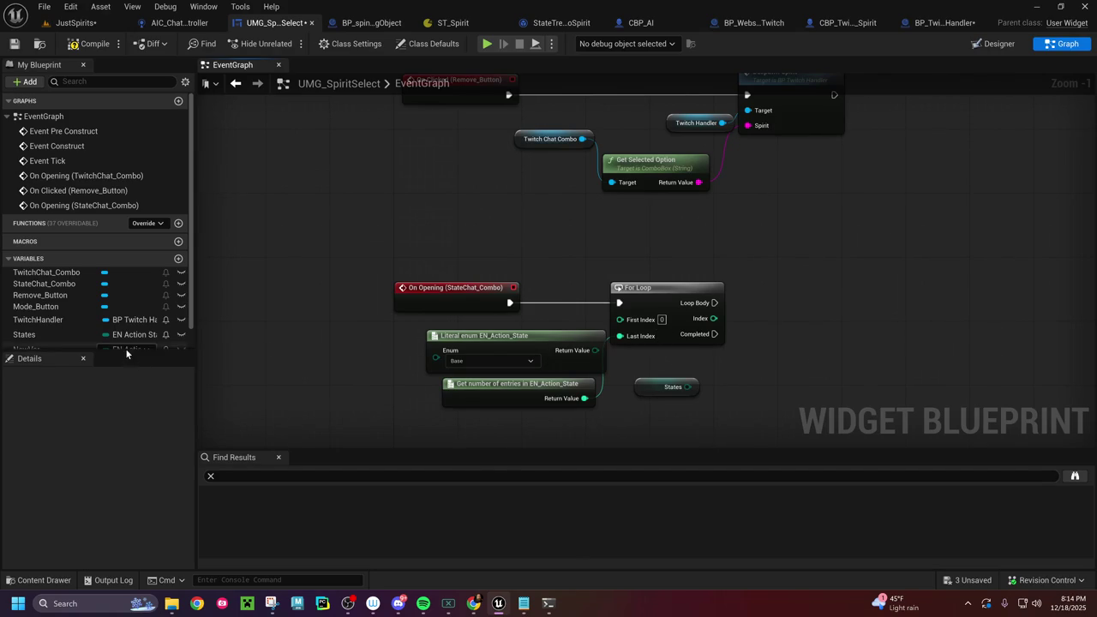
{"action": "left_click_drag", "start_coordinate": [127, 349], "coordinate": [127, 399]}
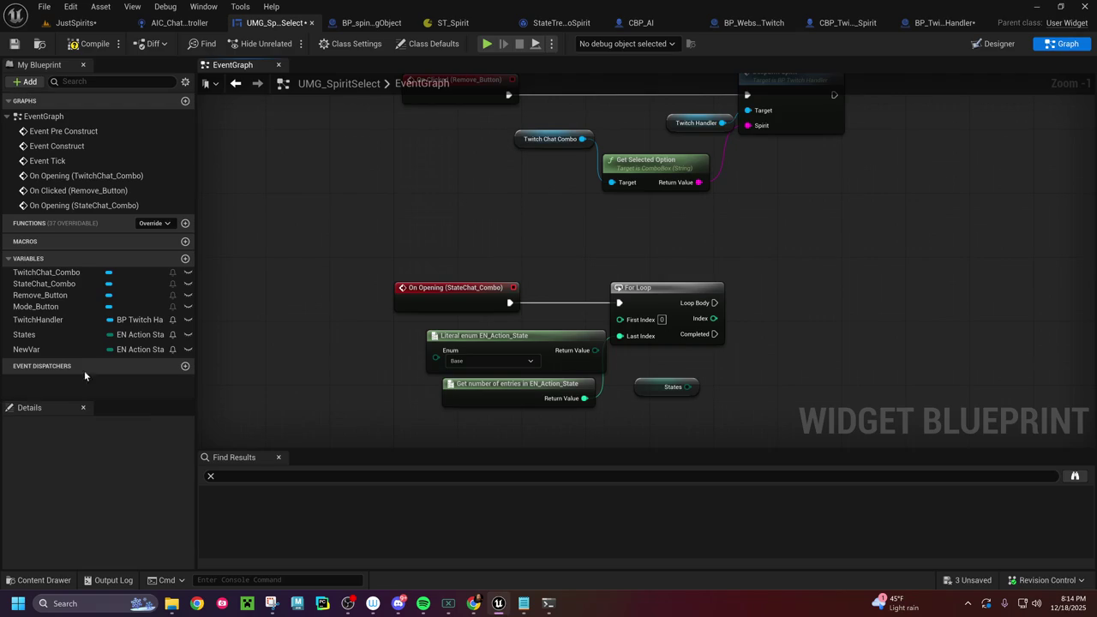
{"action": "left_click", "coordinate": [65, 348]}
Step: Delete the unused NewVar variable and a stray event dispatcher
{"action": "key", "text": "Delete"}
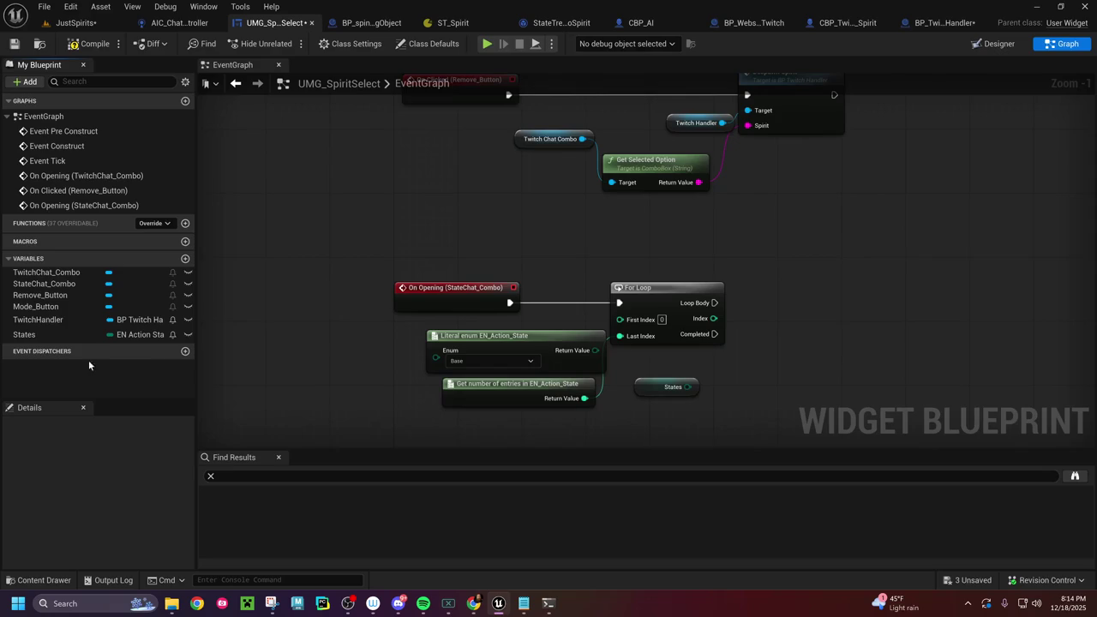
{"action": "left_click", "coordinate": [185, 351]}
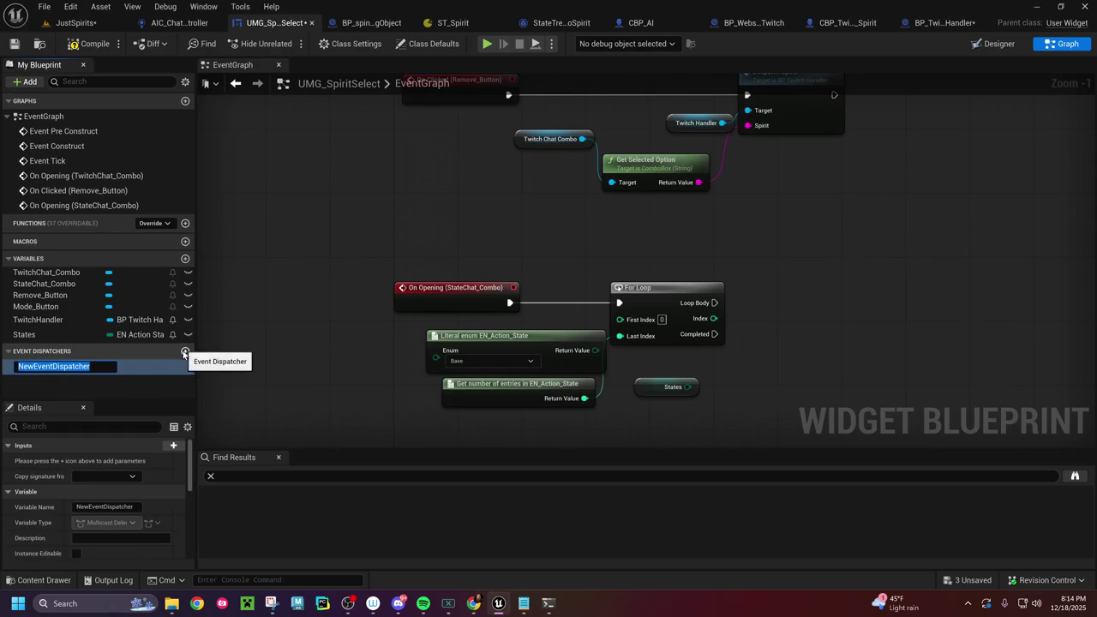
{"action": "left_click", "coordinate": [147, 368]}
{"action": "key", "text": "Delete"}
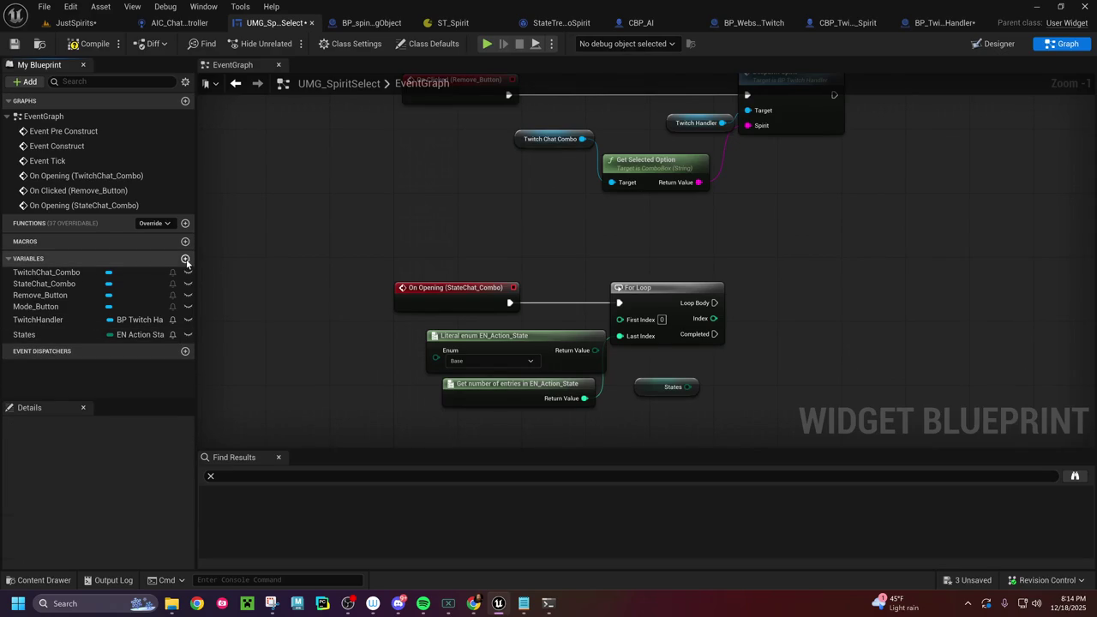
Step: Add a new variable named StateNames
{"action": "left_click", "coordinate": [185, 258]}
{"action": "type", "text": "StateNam"}
{"action": "key", "text": "Return"}
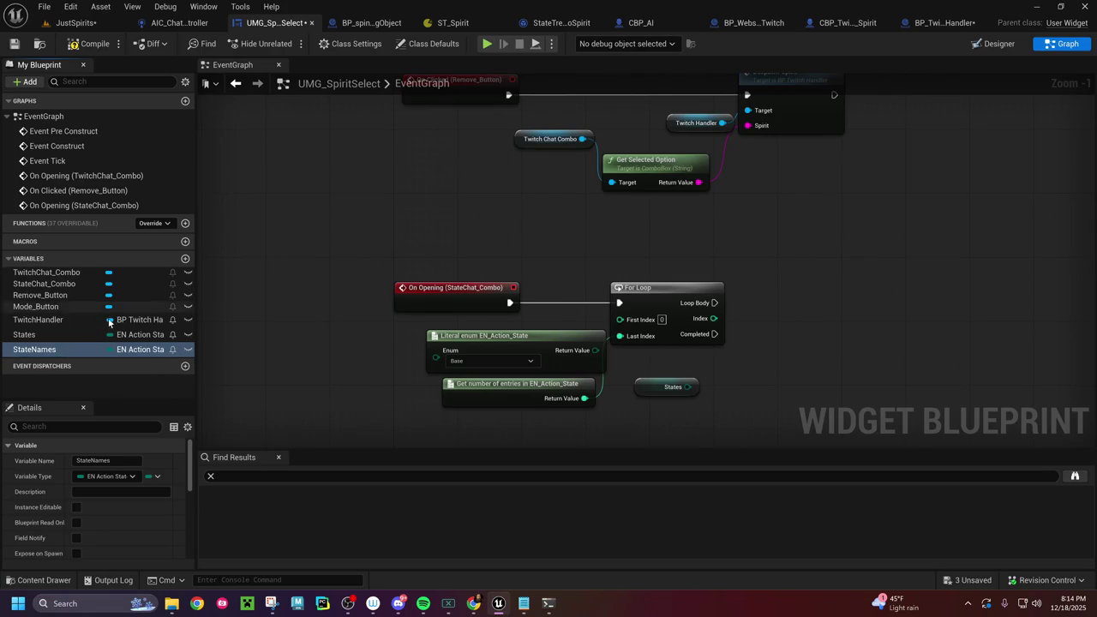
Step: Make StateNames a String array
{"action": "left_click", "coordinate": [132, 351]}
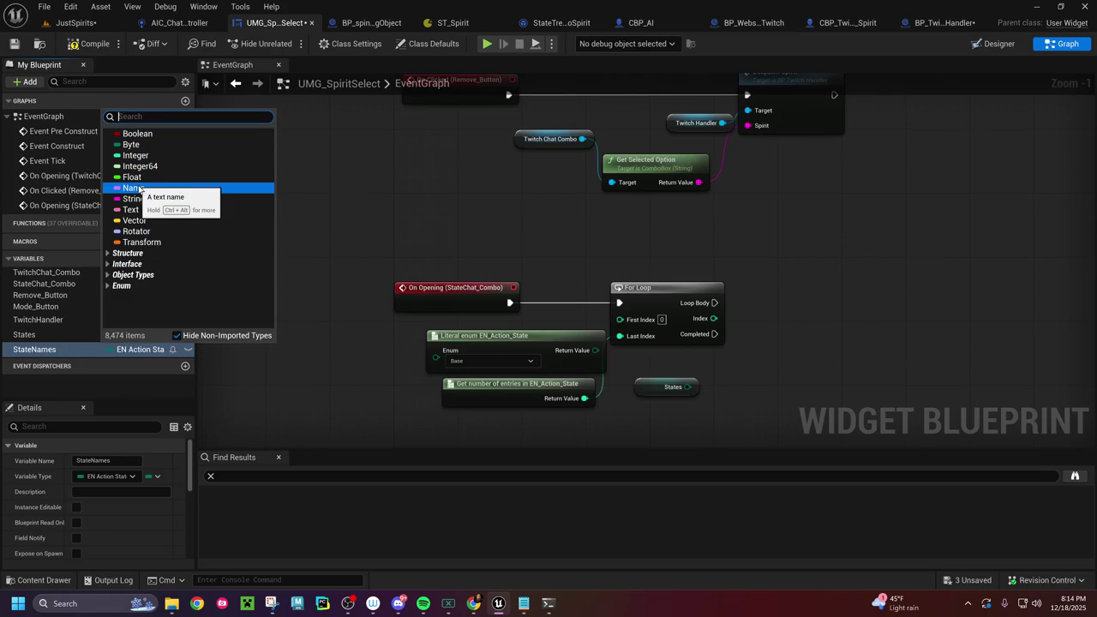
{"action": "left_click", "coordinate": [134, 199]}
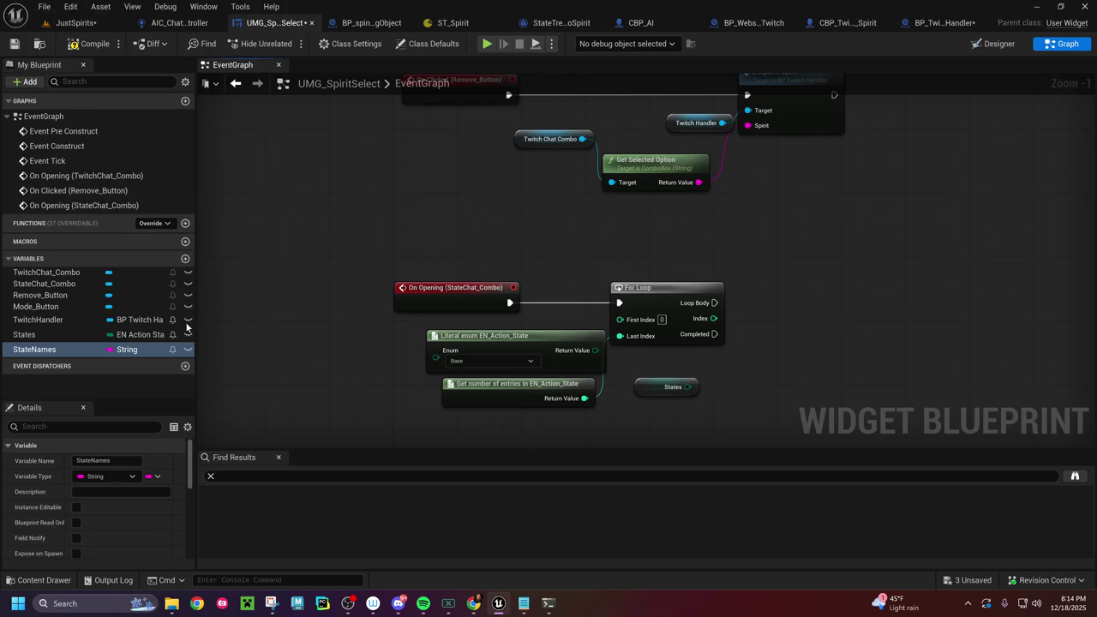
{"action": "left_click", "coordinate": [110, 350]}
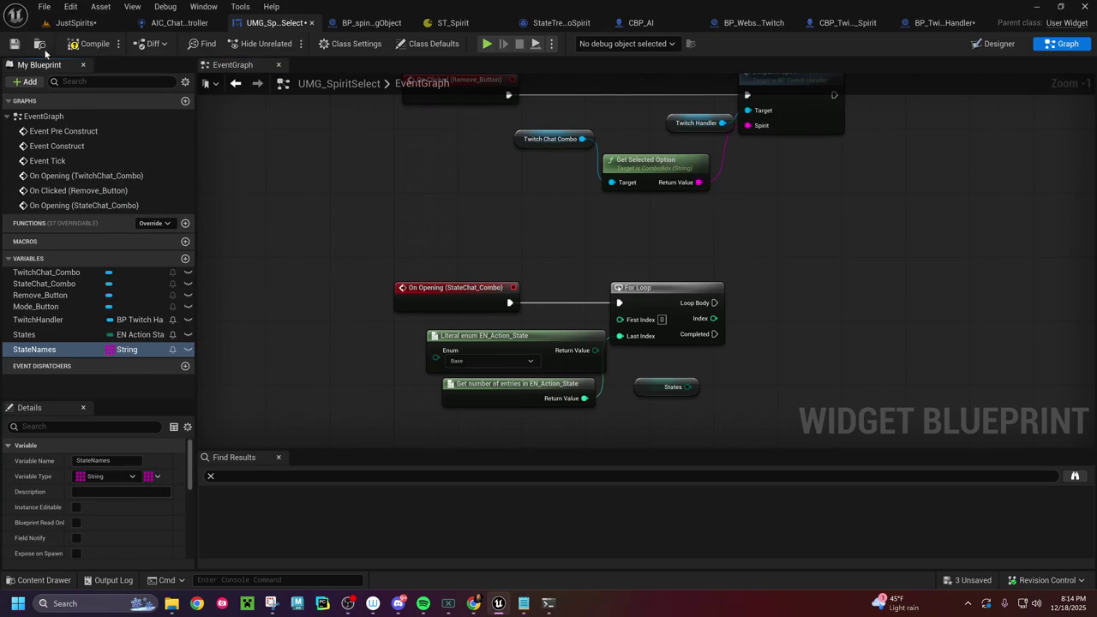
Step: Add default elements to StateNames, with Base as the first
{"action": "scroll", "coordinate": [137, 523], "scroll_direction": "down", "scroll_amount": 2}
{"action": "scroll", "coordinate": [172, 519], "scroll_direction": "down", "scroll_amount": 2}
{"action": "scroll", "coordinate": [172, 519], "scroll_direction": "down", "scroll_amount": 2}
{"action": "scroll", "coordinate": [172, 520], "scroll_direction": "down", "scroll_amount": 2}
{"action": "scroll", "coordinate": [171, 518], "scroll_direction": "down", "scroll_amount": 2}
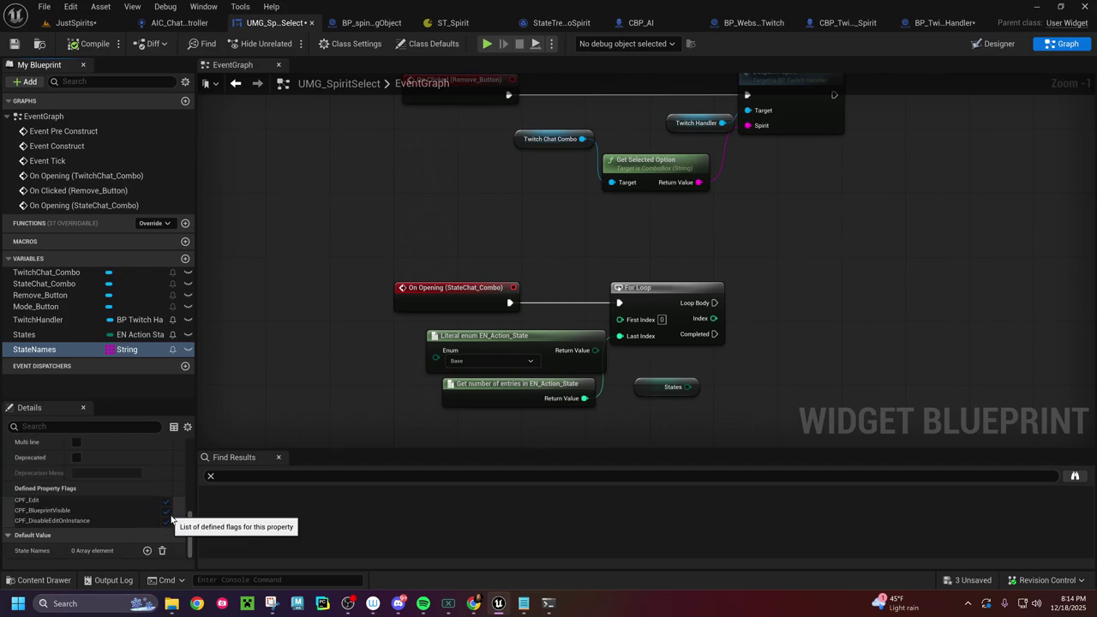
{"action": "left_click", "coordinate": [146, 551]}
{"action": "left_click", "coordinate": [146, 550]}
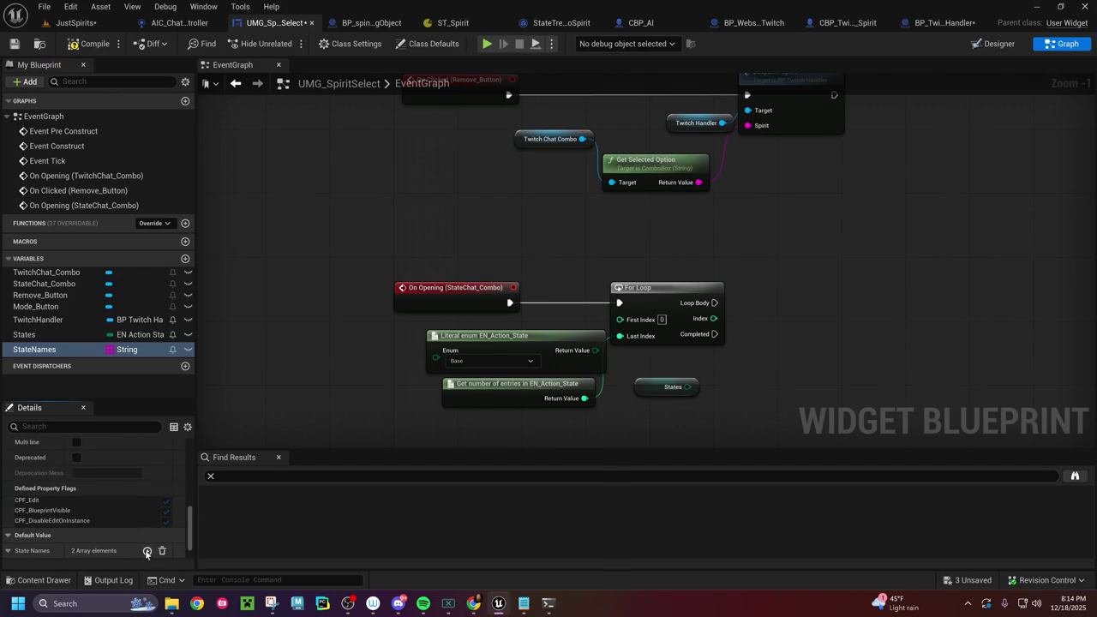
{"action": "scroll", "coordinate": [146, 550], "scroll_direction": "down", "scroll_amount": 2}
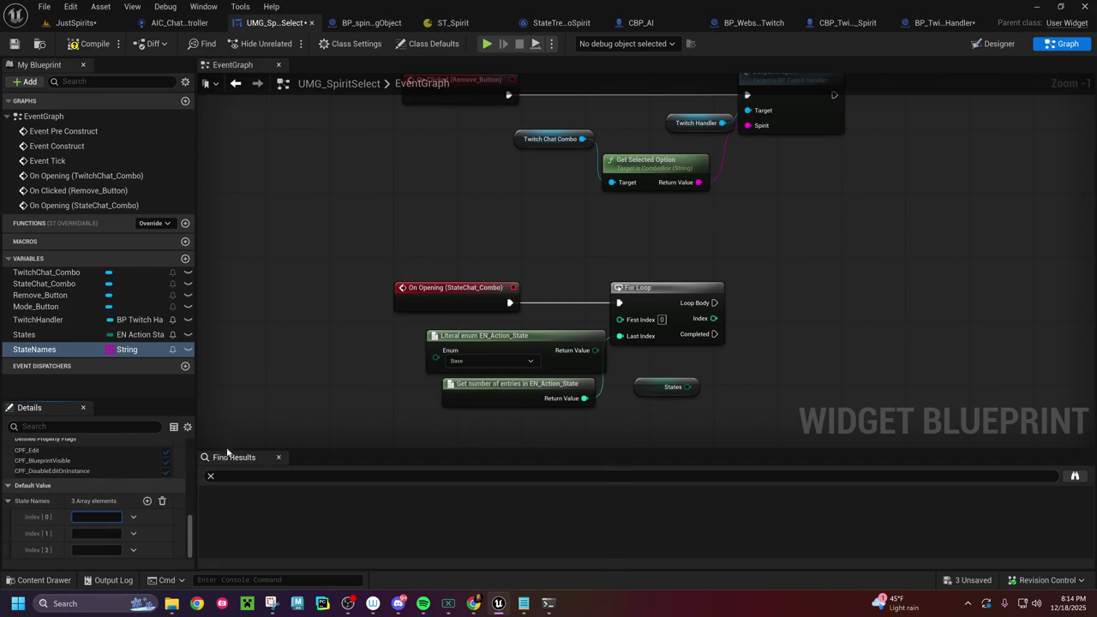
{"action": "key", "text": "ctrl+a"}
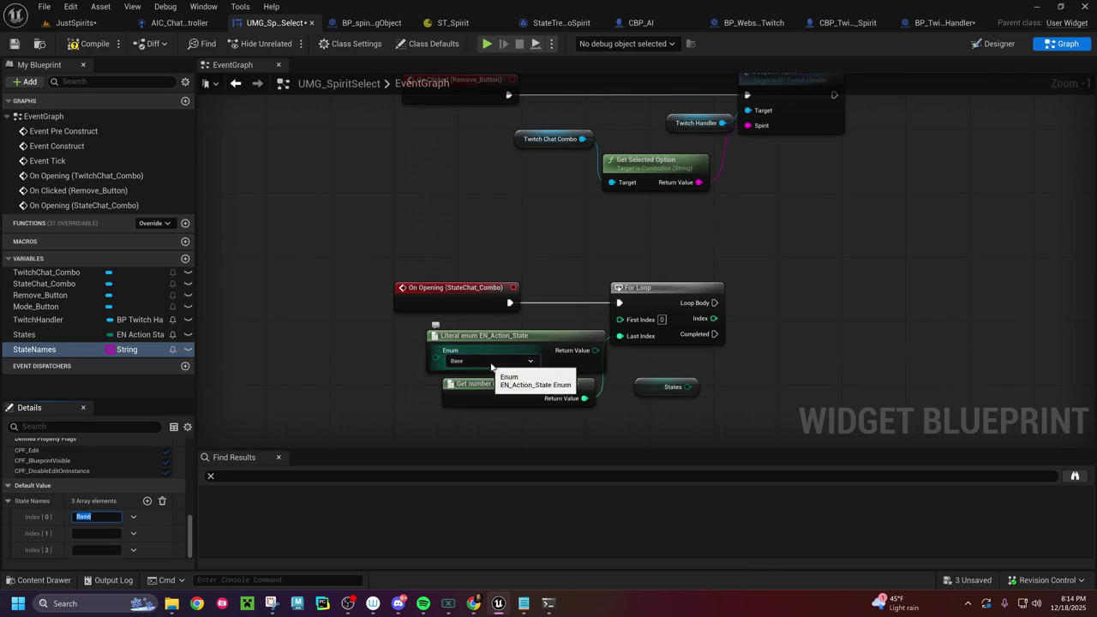
{"action": "left_click", "coordinate": [491, 364]}
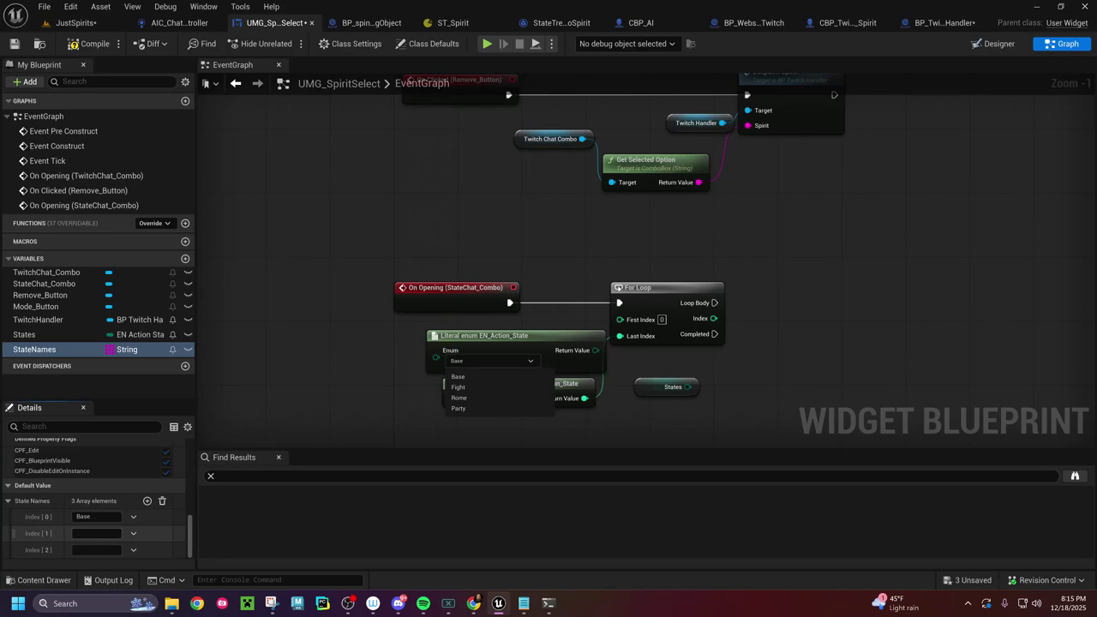
Step: Enter Fight and Rome, and add a fourth element for Party
{"action": "left_click", "coordinate": [76, 533]}
{"action": "type", "text": "Fight"}
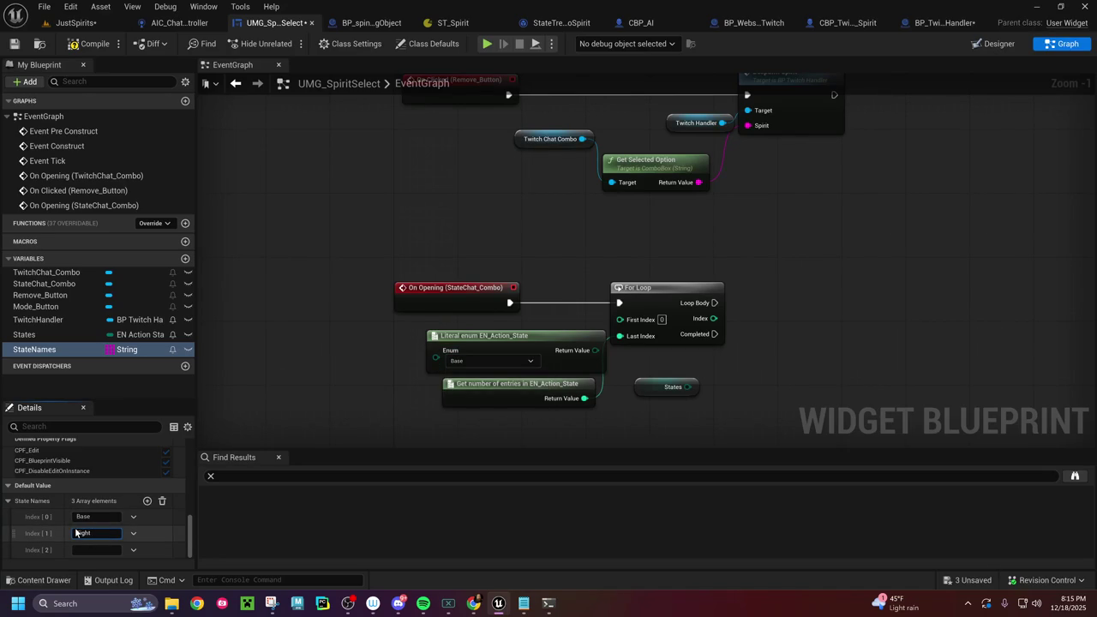
{"action": "key", "text": "Tab"}
{"action": "type", "text": "Rome"}
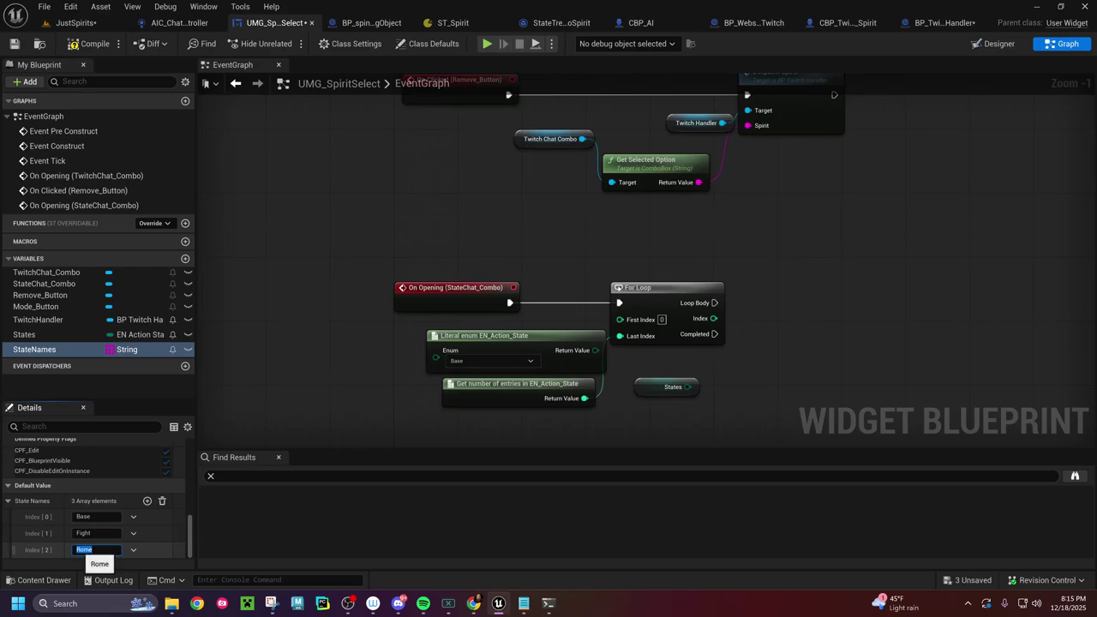
{"action": "key", "text": "Return"}
{"action": "left_click", "coordinate": [147, 501]}
{"action": "scroll", "coordinate": [115, 541], "scroll_direction": "down", "scroll_amount": 1}
{"action": "left_click", "coordinate": [104, 548]}
{"action": "left_click", "coordinate": [94, 546]}
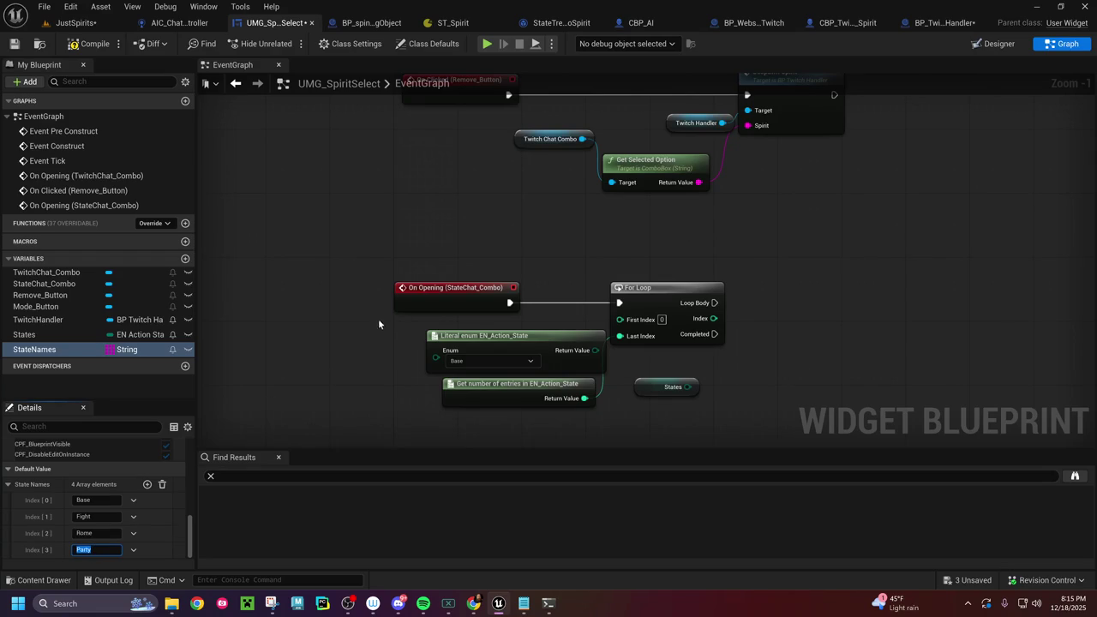
Step: Delete the Literal enum, Get number of entries and For Loop nodes
{"action": "left_click_drag", "start_coordinate": [378, 318], "coordinate": [609, 398]}
{"action": "key", "text": "Delete"}
{"action": "left_click", "coordinate": [645, 306]}
{"action": "key", "text": "Delete"}
Step: Place a StateNames getter below On Opening (StateChat_Combo)
{"action": "left_click_drag", "start_coordinate": [34, 349], "coordinate": [568, 304]}
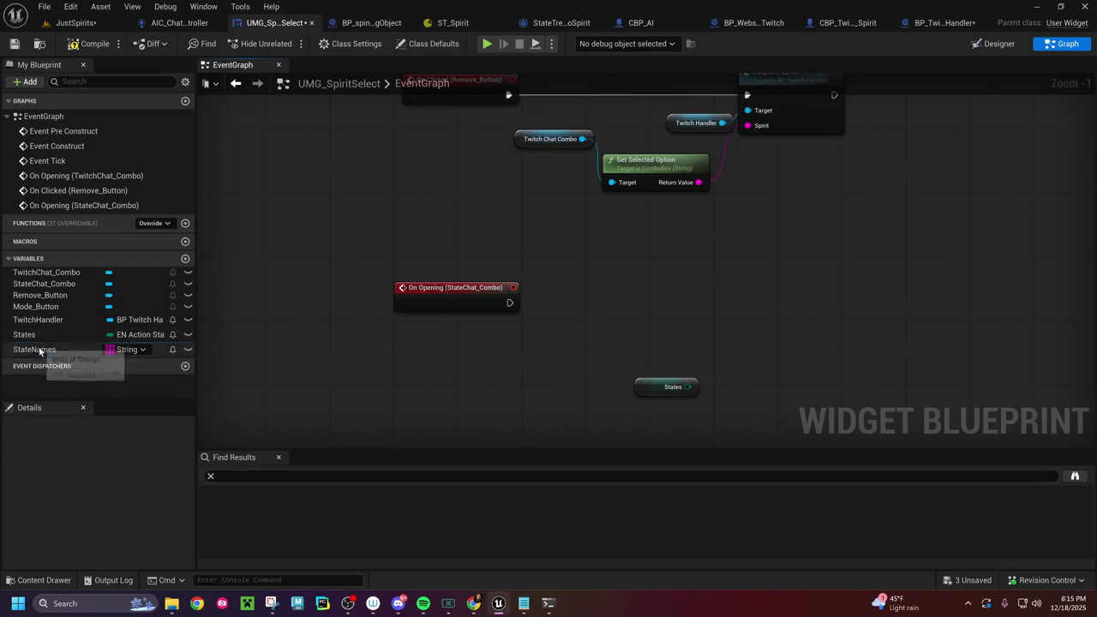
{"action": "left_click", "coordinate": [598, 322]}
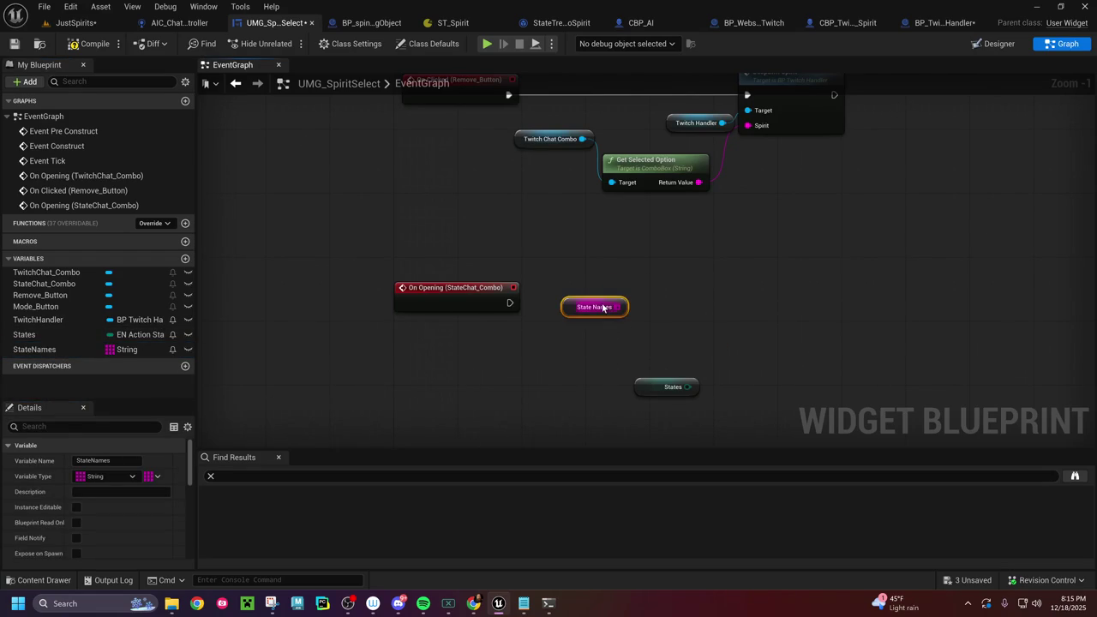
{"action": "mouse_move", "coordinate": [563, 313]}
{"action": "left_mouse_down"}
{"action": "mouse_move", "coordinate": [457, 347]}
{"action": "mouse_move", "coordinate": [615, 323]}
{"action": "left_mouse_up"}
{"action": "type", "text": "for each in"}
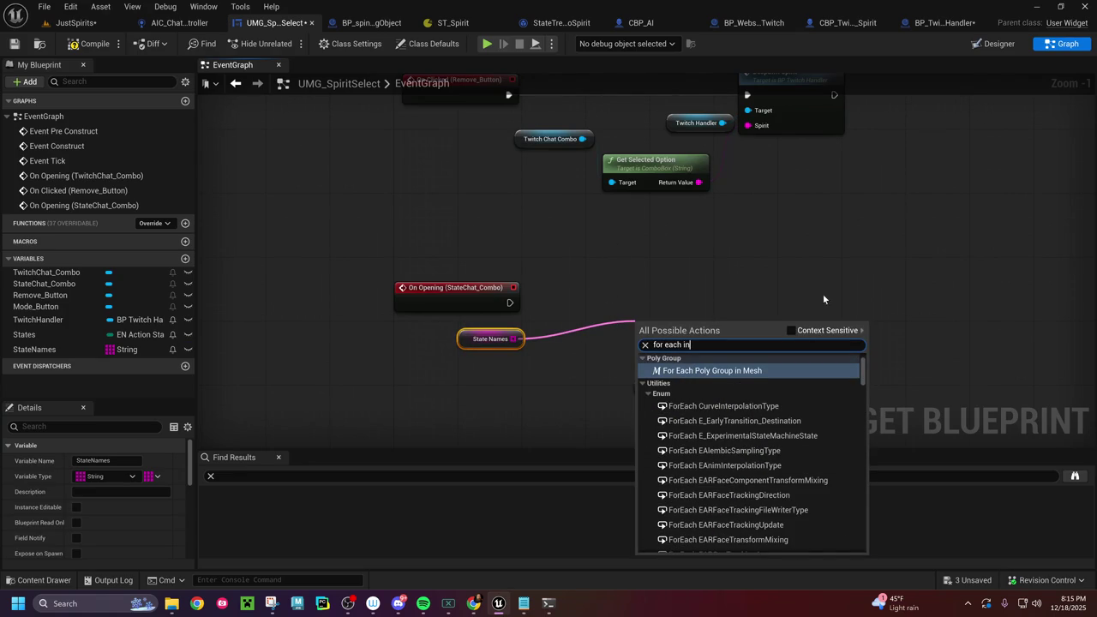
Step: Add a For Each Loop over StateNames run by On Opening, and delete the unused States node
{"action": "left_click", "coordinate": [790, 331]}
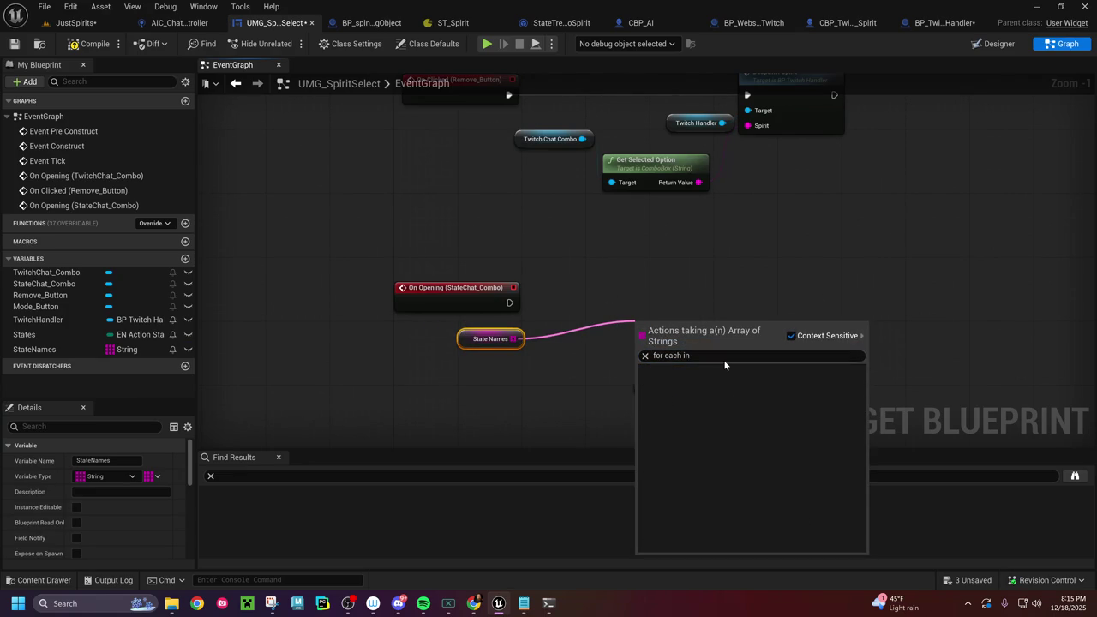
{"action": "key", "text": "BackSpace"}
{"action": "key", "text": "BackSpace"}
{"action": "key", "text": "BackSpace"}
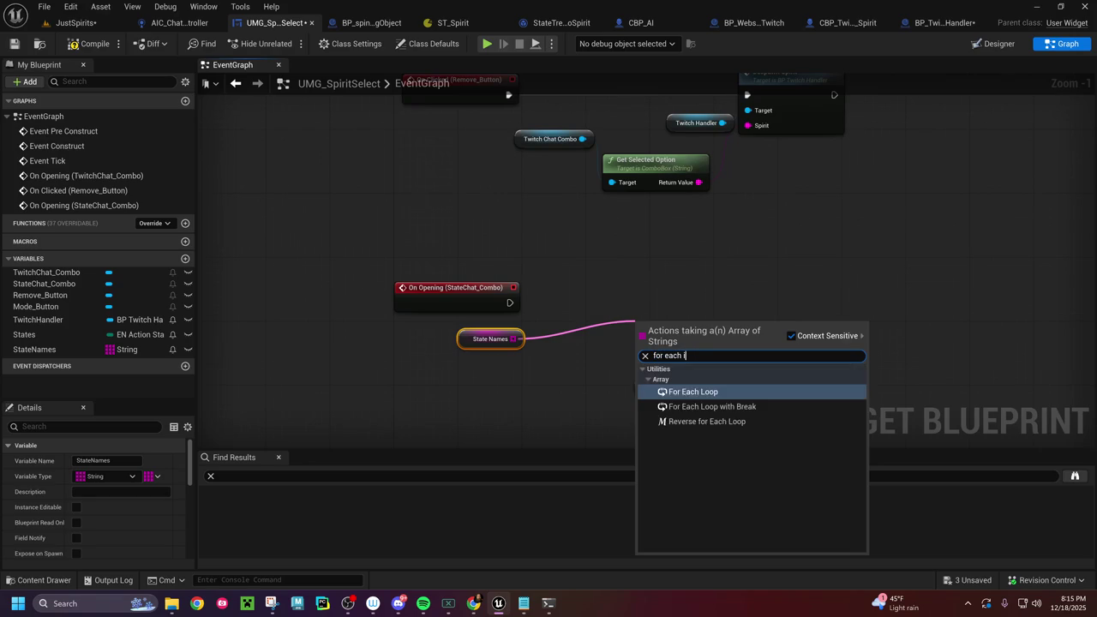
{"action": "left_click", "coordinate": [710, 396]}
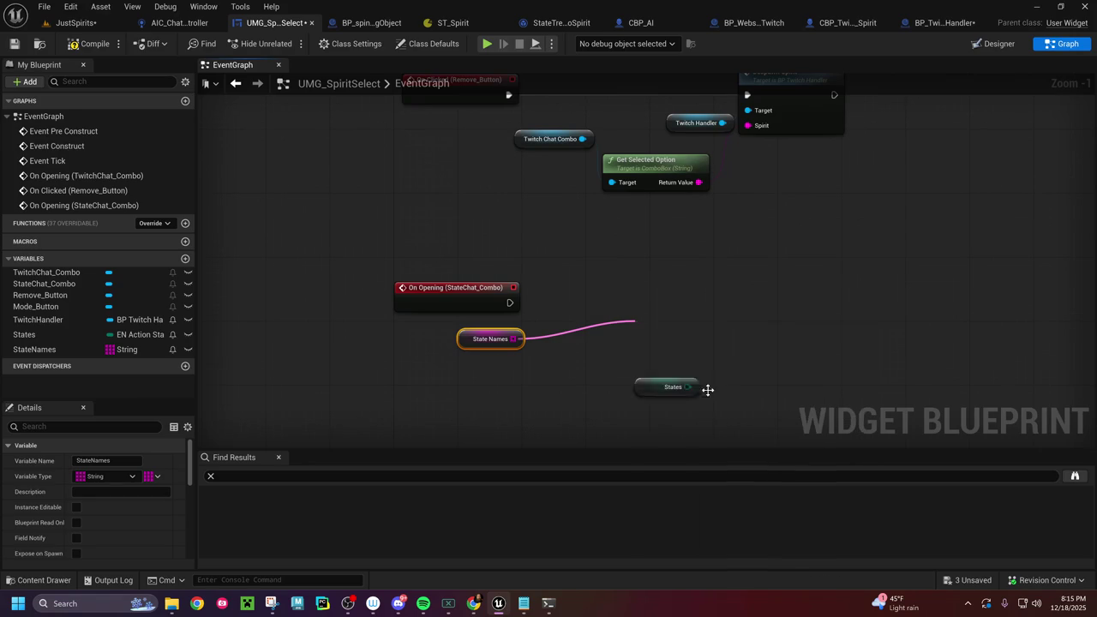
{"action": "left_click_drag", "start_coordinate": [641, 294], "coordinate": [625, 294]}
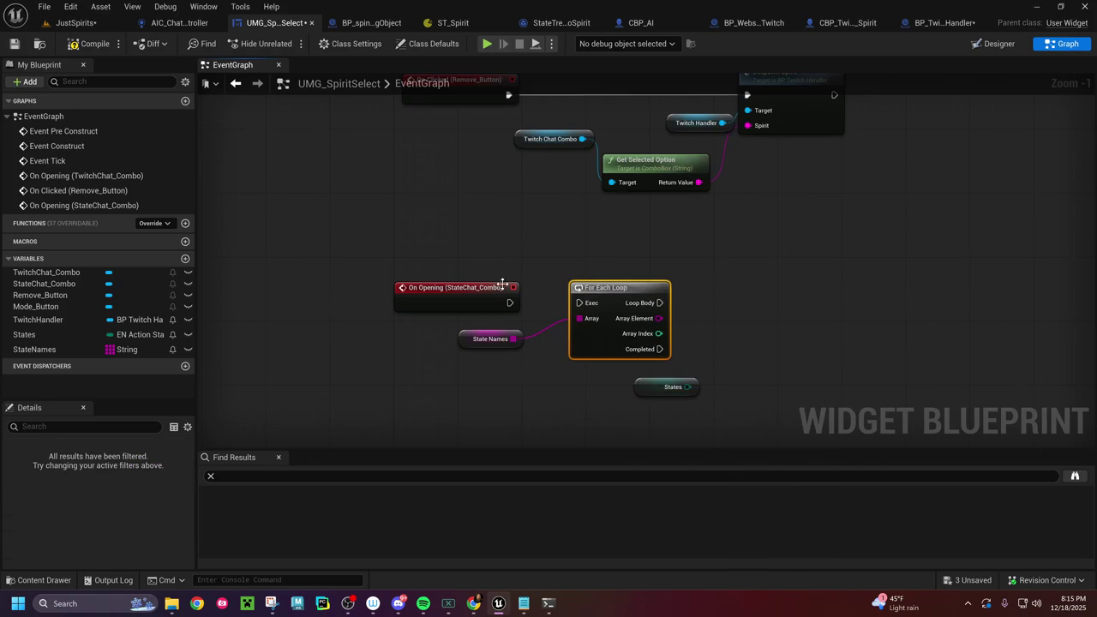
{"action": "left_click_drag", "start_coordinate": [510, 303], "coordinate": [581, 302]}
{"action": "left_click", "coordinate": [656, 387]}
{"action": "key", "text": "Delete"}
Step: Paste an Add Option on the Loop Body targeting a StateChat_Combo getter, then save
{"action": "left_click_drag", "start_coordinate": [788, 215], "coordinate": [567, 367]}
{"action": "left_click", "coordinate": [804, 302]}
{"action": "mouse_move", "coordinate": [645, 412]}
{"action": "left_mouse_down"}
{"action": "mouse_move", "coordinate": [728, 197]}
{"action": "mouse_move", "coordinate": [597, 234]}
{"action": "left_mouse_up"}
{"action": "key", "text": "ctrl+v"}
{"action": "left_click_drag", "start_coordinate": [515, 242], "coordinate": [579, 249]}
{"action": "left_click_drag", "start_coordinate": [591, 235], "coordinate": [592, 227]}
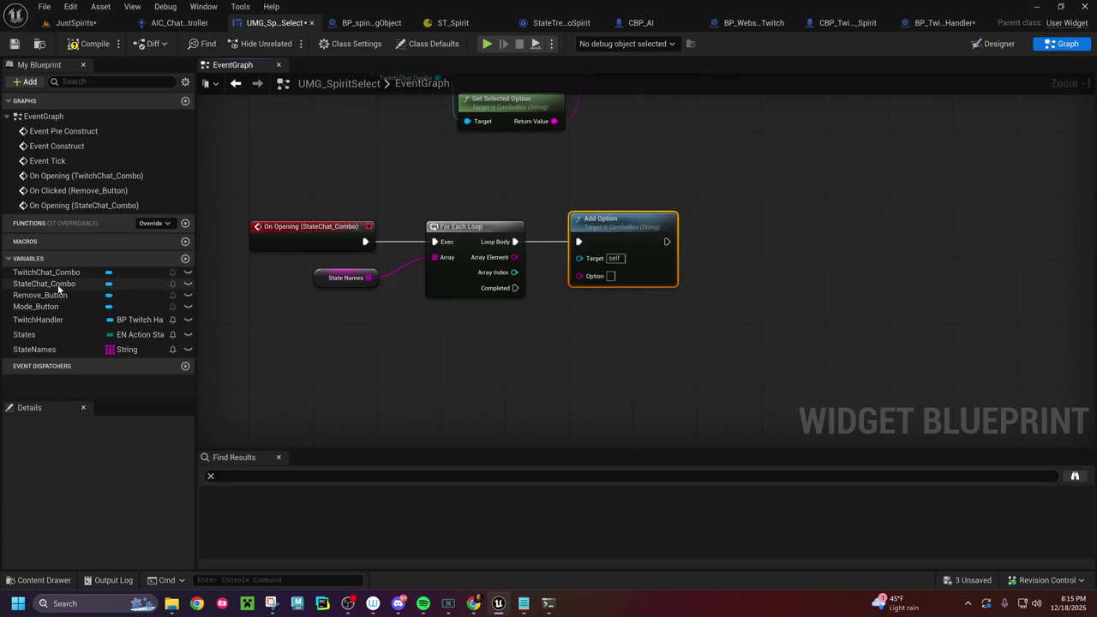
{"action": "mouse_move", "coordinate": [43, 284]}
{"action": "left_mouse_down"}
{"action": "mouse_move", "coordinate": [522, 175]}
{"action": "mouse_move", "coordinate": [574, 244]}
{"action": "mouse_move", "coordinate": [579, 258]}
{"action": "mouse_move", "coordinate": [563, 270]}
{"action": "mouse_move", "coordinate": [579, 274]}
{"action": "left_mouse_up"}
{"action": "left_click", "coordinate": [549, 201]}
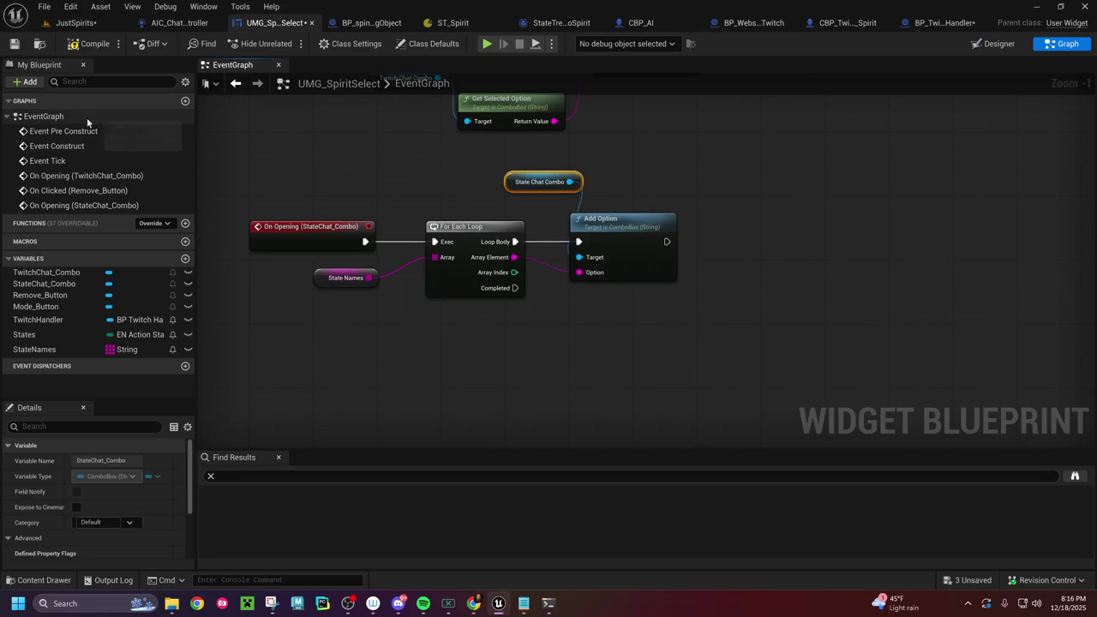
{"action": "left_click", "coordinate": [13, 43]}
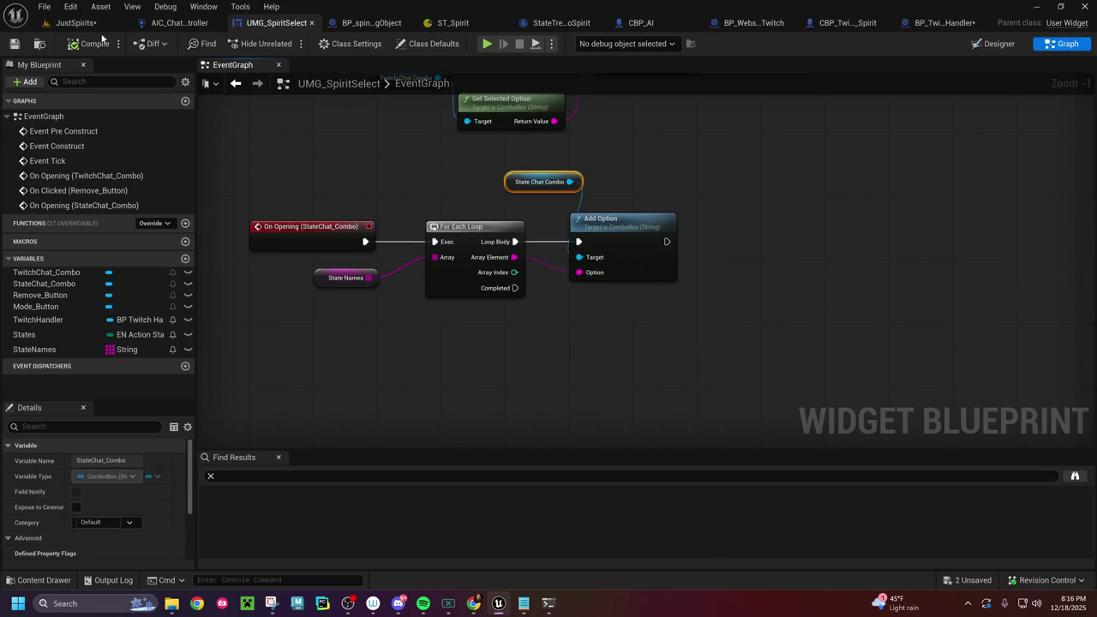
Step: Play JustSpirits, confirm the state list shows Base, Fight, Rome, Party, stop, and return to the browser
{"action": "left_click", "coordinate": [77, 23]}
{"action": "left_click", "coordinate": [345, 45]}
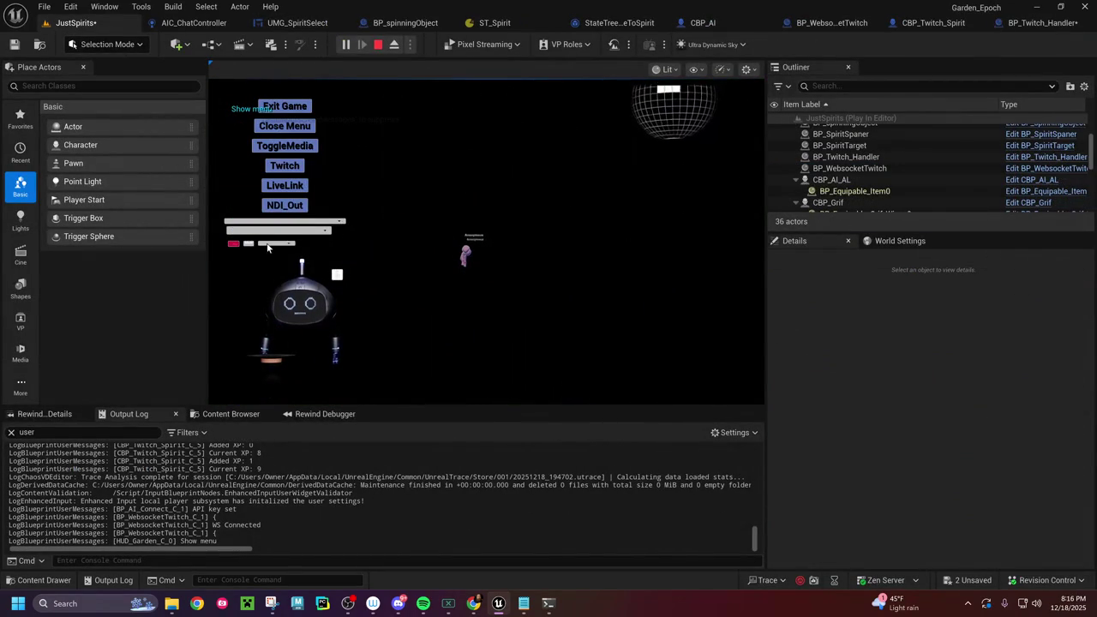
{"action": "left_click", "coordinate": [292, 246]}
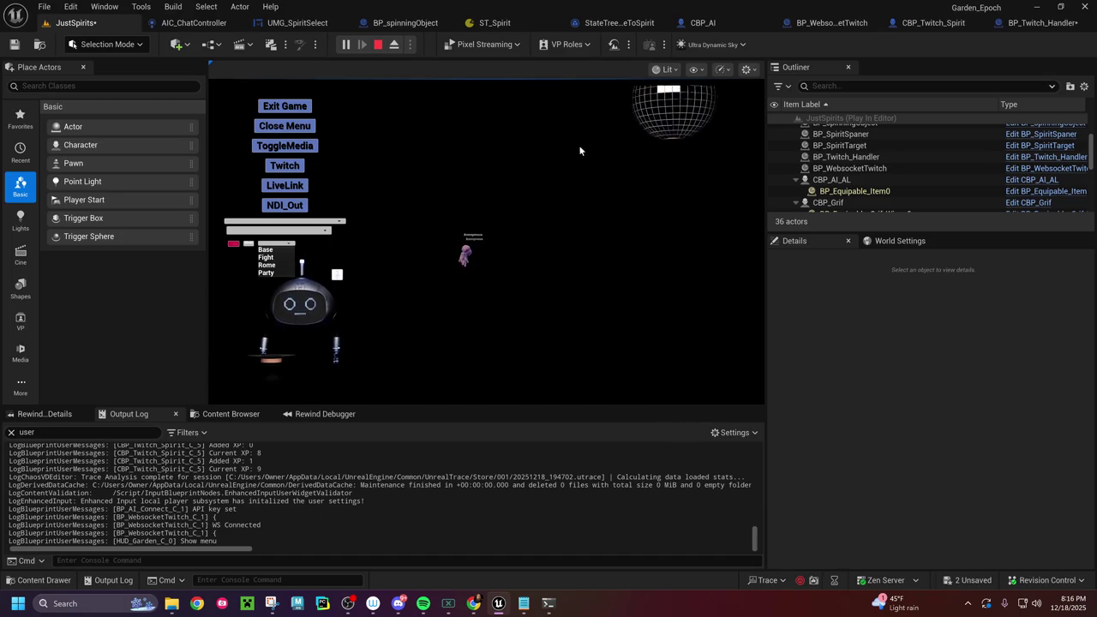
{"action": "left_click", "coordinate": [521, 311]}
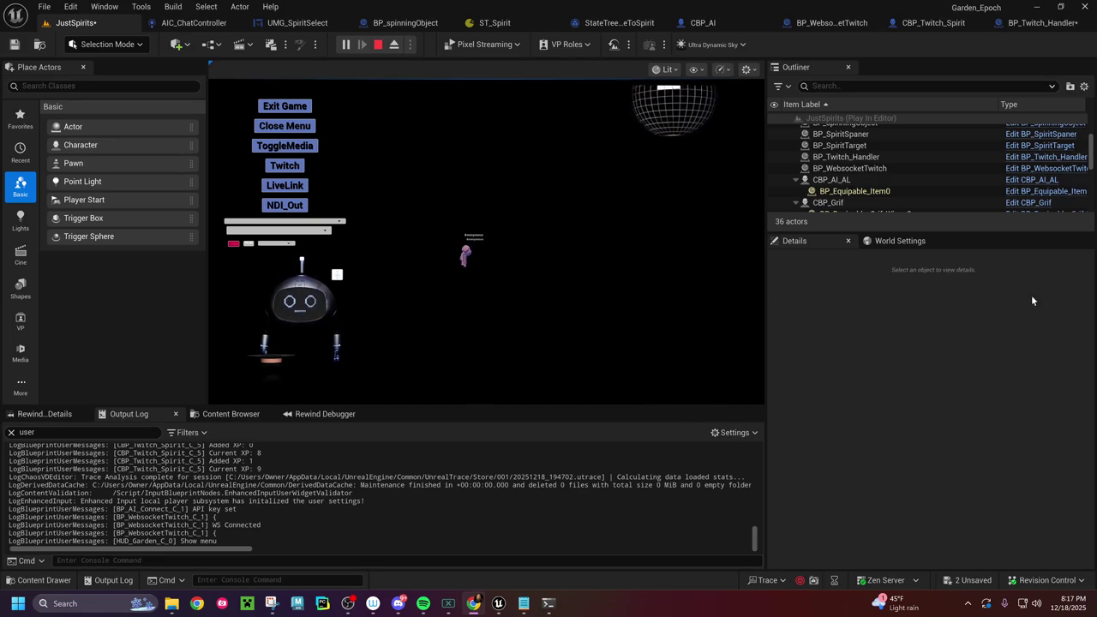
{"action": "left_click", "coordinate": [378, 44]}
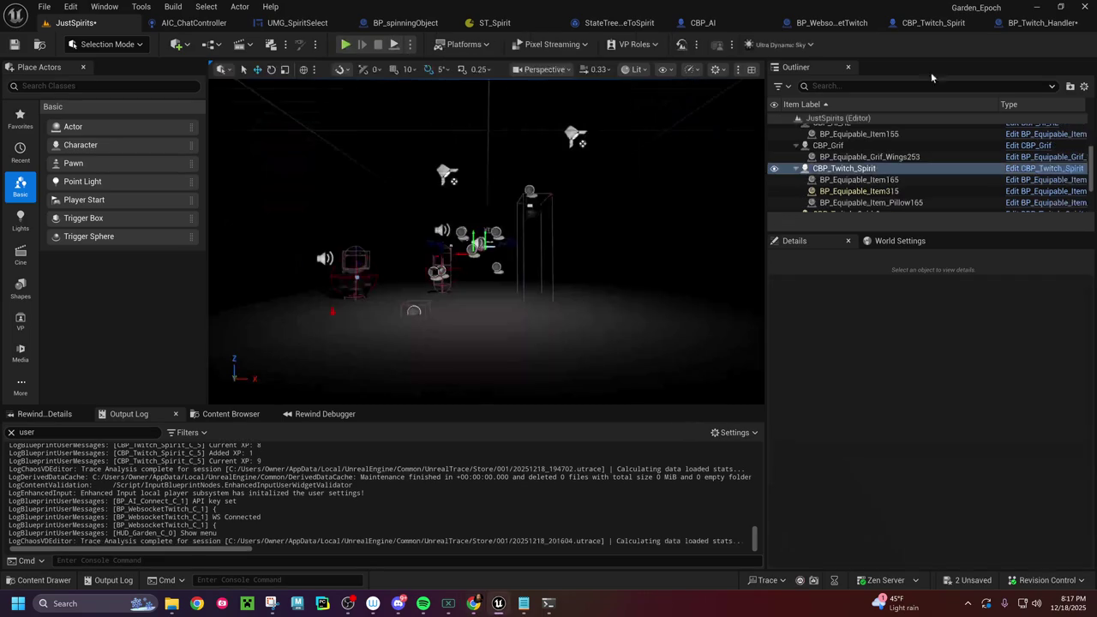
{"action": "left_click", "coordinate": [473, 603]}
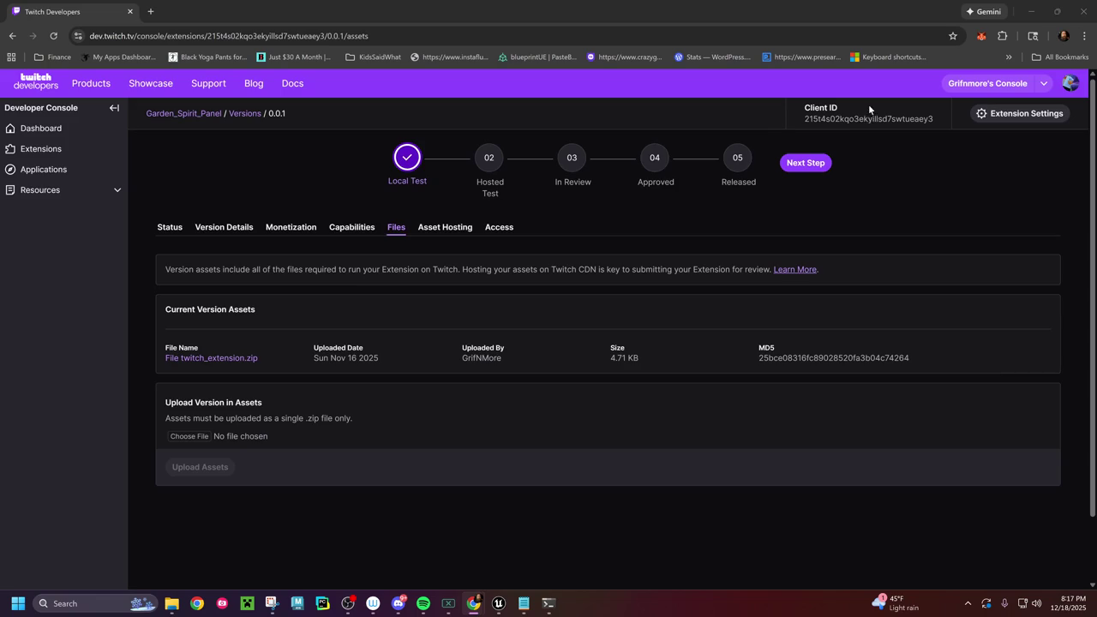
Step: Go from the Garden_Spirit_Panel extension settings back to its Versions page
{"action": "left_click", "coordinate": [1002, 118]}
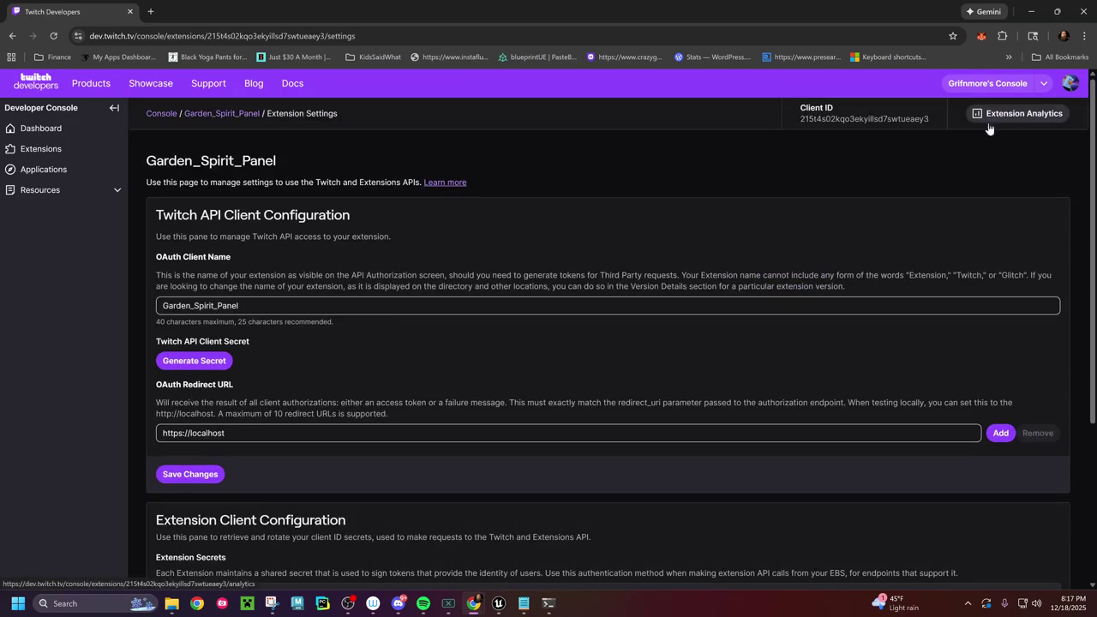
{"action": "scroll", "coordinate": [324, 301], "scroll_direction": "down", "scroll_amount": 3}
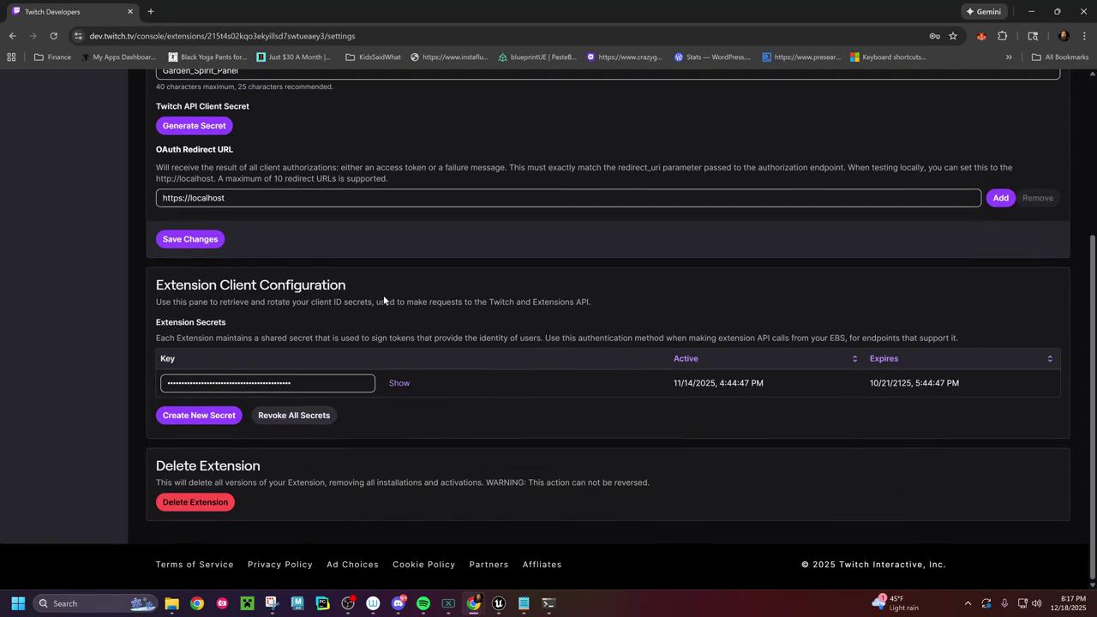
{"action": "scroll", "coordinate": [383, 299], "scroll_direction": "up", "scroll_amount": 3}
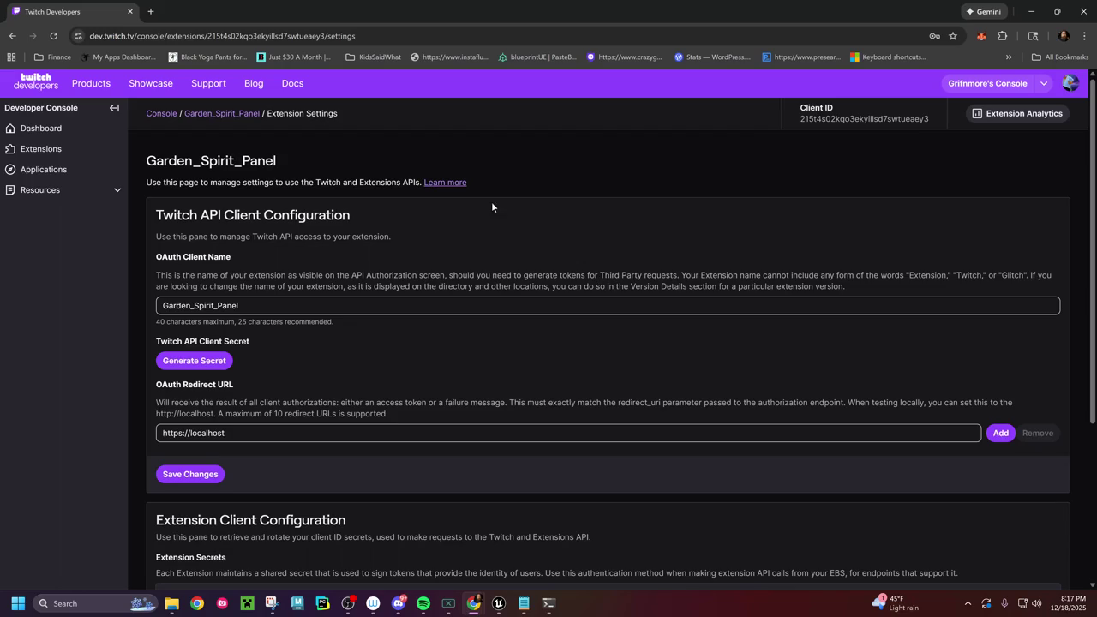
{"action": "left_click", "coordinate": [221, 113]}
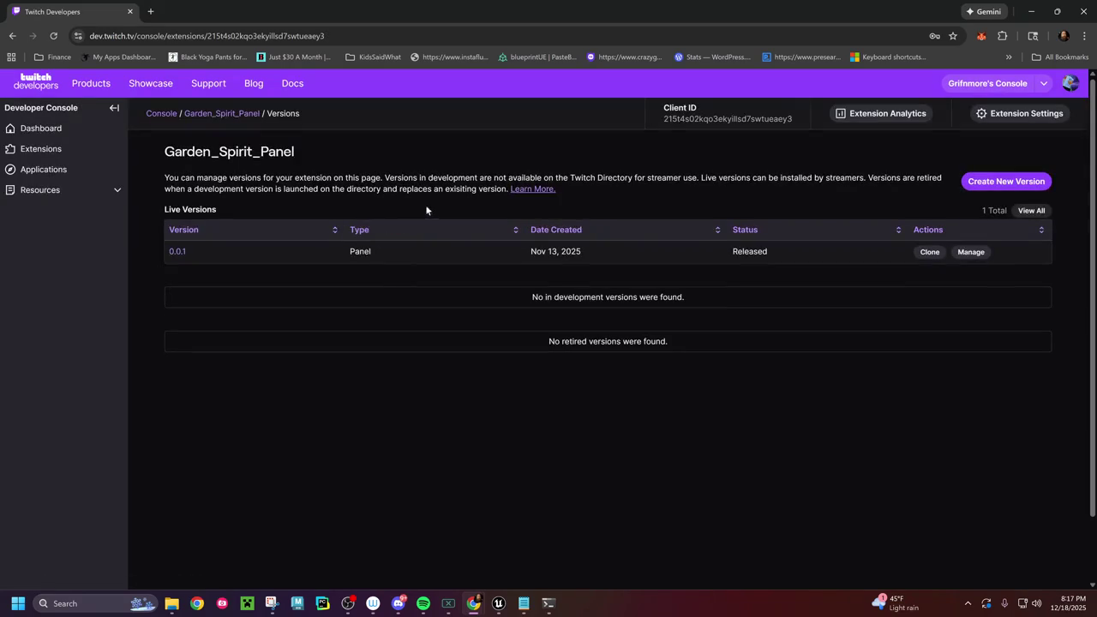
Step: Review version 0.0.1's Capabilities and release Status
{"action": "left_click", "coordinate": [178, 252]}
{"action": "left_click", "coordinate": [369, 229]}
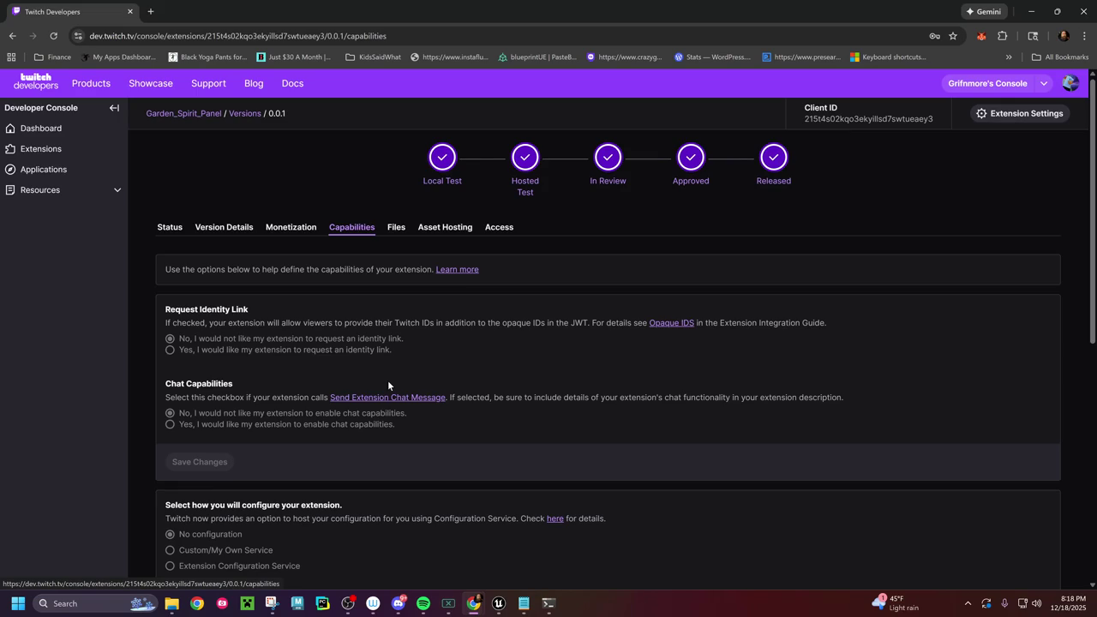
{"action": "scroll", "coordinate": [388, 383], "scroll_direction": "down", "scroll_amount": 2}
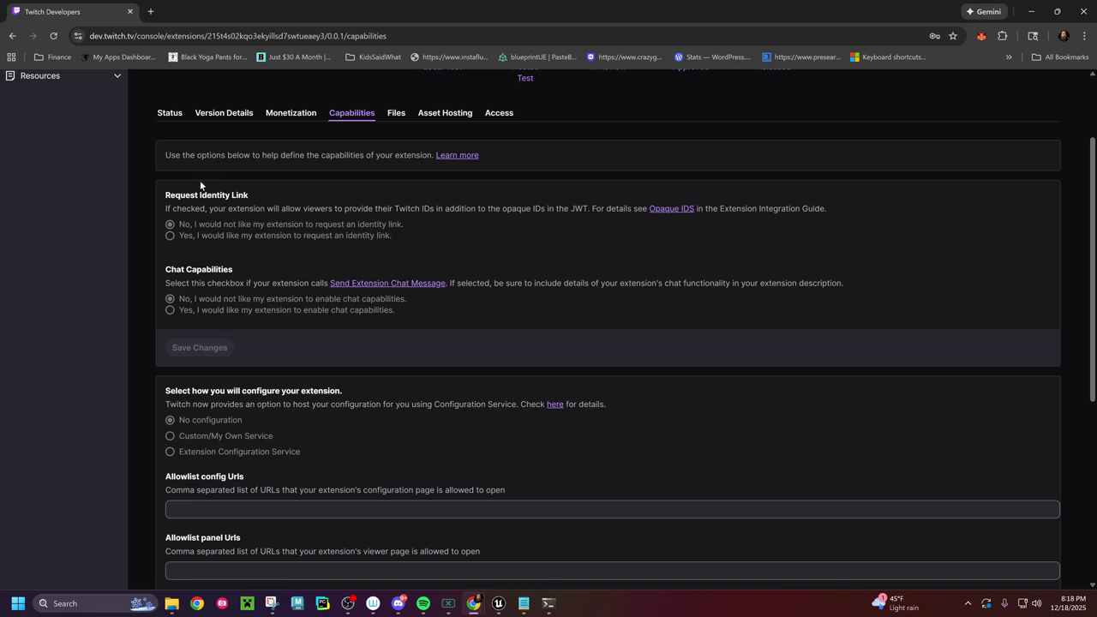
{"action": "scroll", "coordinate": [201, 297], "scroll_direction": "up", "scroll_amount": 2}
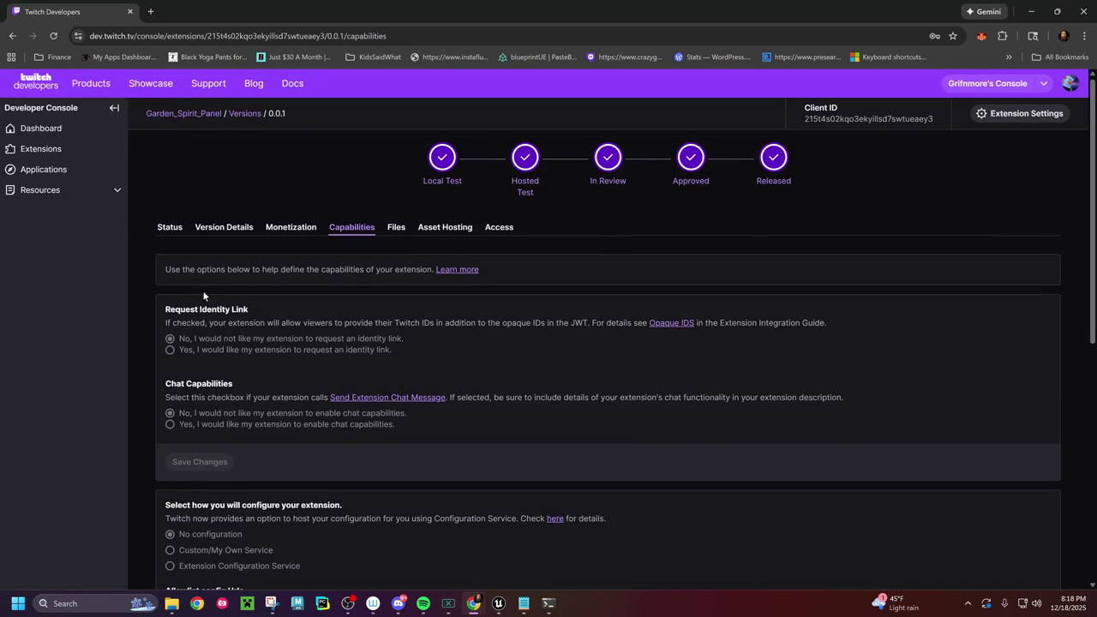
{"action": "left_click", "coordinate": [168, 227]}
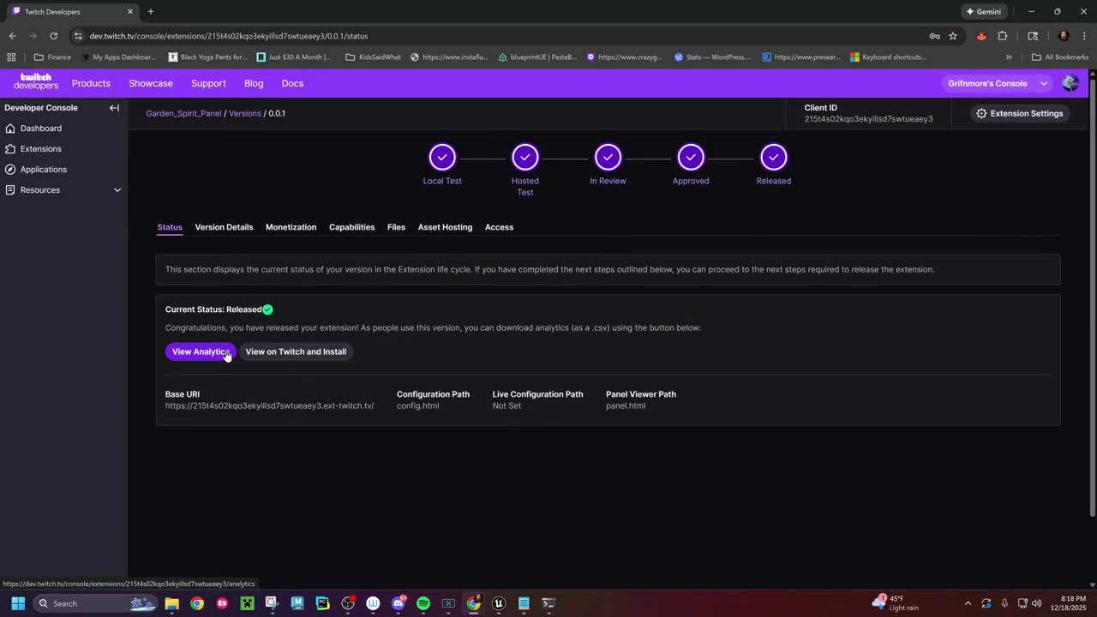
Step: Read through version 0.0.1's Version Details: name, summary and description
{"action": "left_click", "coordinate": [221, 231]}
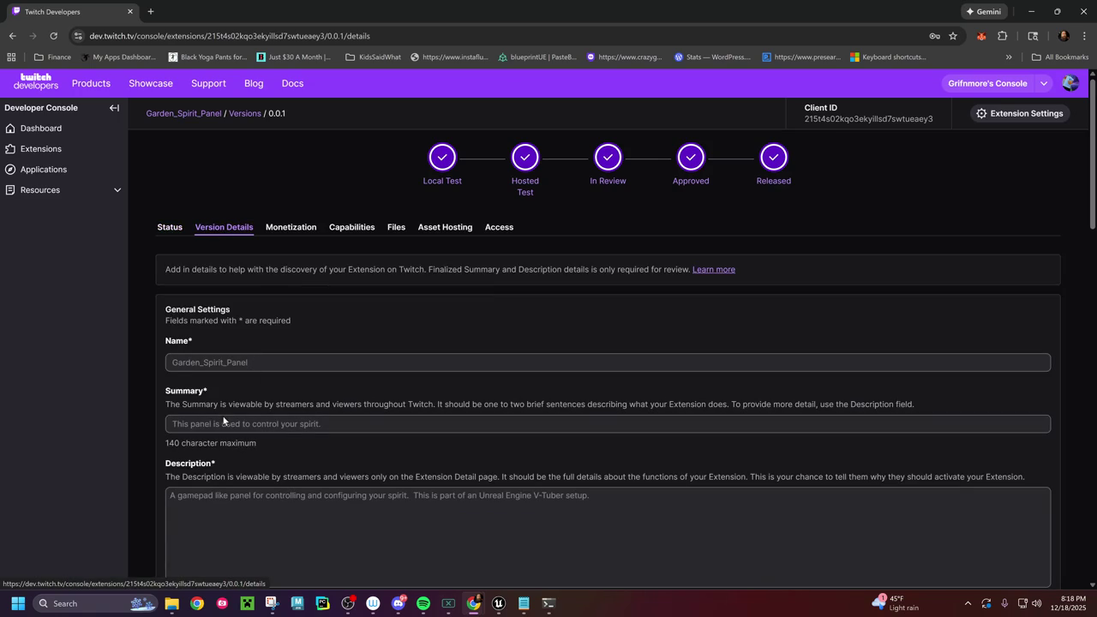
{"action": "scroll", "coordinate": [223, 414], "scroll_direction": "down", "scroll_amount": 2}
{"action": "scroll", "coordinate": [224, 411], "scroll_direction": "down", "scroll_amount": 3}
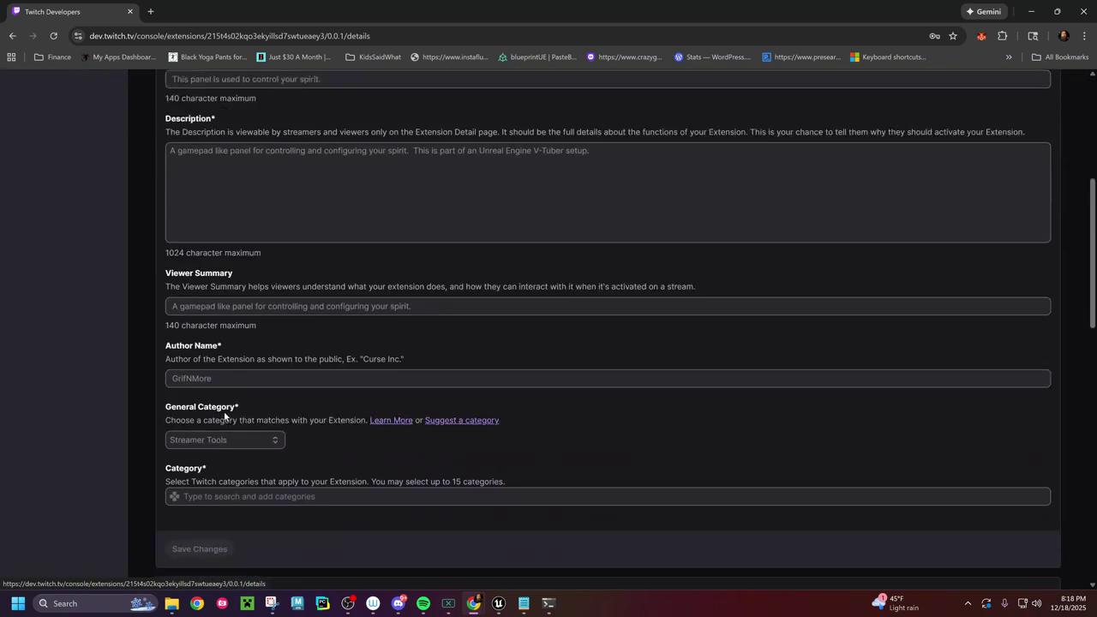
{"action": "scroll", "coordinate": [223, 412], "scroll_direction": "down", "scroll_amount": 2}
{"action": "scroll", "coordinate": [225, 408], "scroll_direction": "down", "scroll_amount": 1}
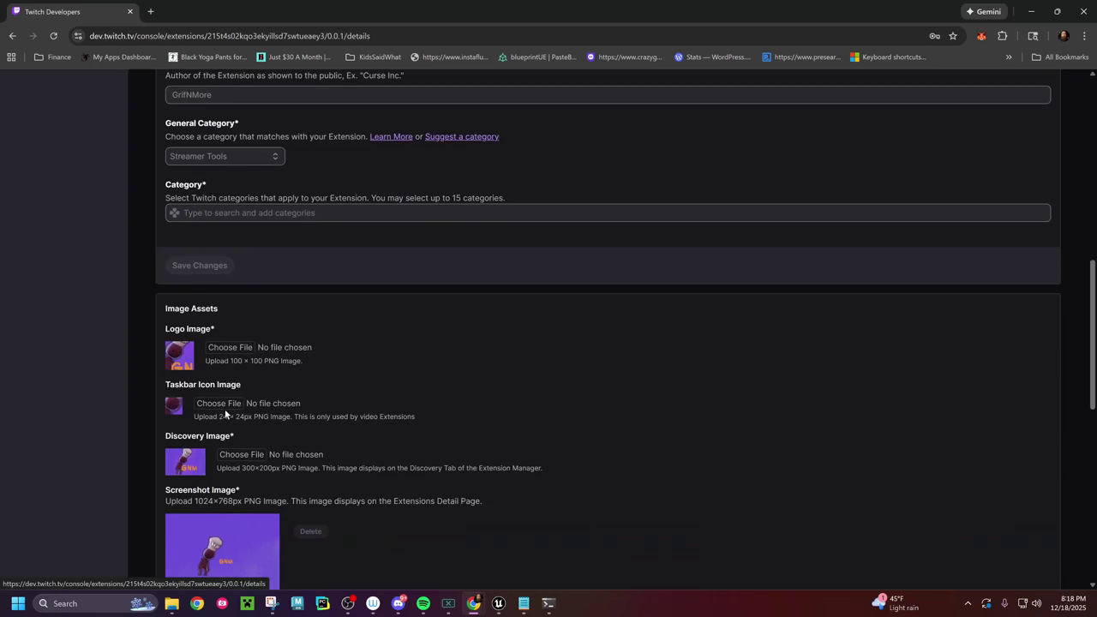
{"action": "scroll", "coordinate": [225, 409], "scroll_direction": "down", "scroll_amount": 1}
{"action": "scroll", "coordinate": [227, 411], "scroll_direction": "down", "scroll_amount": 3}
{"action": "scroll", "coordinate": [227, 412], "scroll_direction": "down", "scroll_amount": 2}
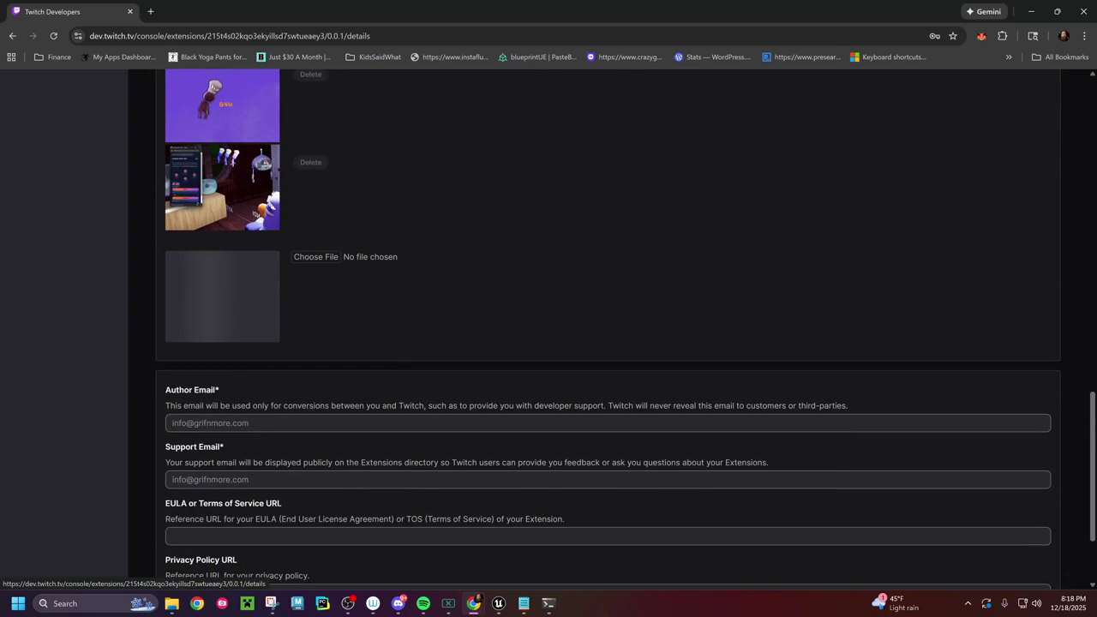
{"action": "scroll", "coordinate": [227, 398], "scroll_direction": "down", "scroll_amount": 2}
{"action": "scroll", "coordinate": [226, 397], "scroll_direction": "up", "scroll_amount": 1}
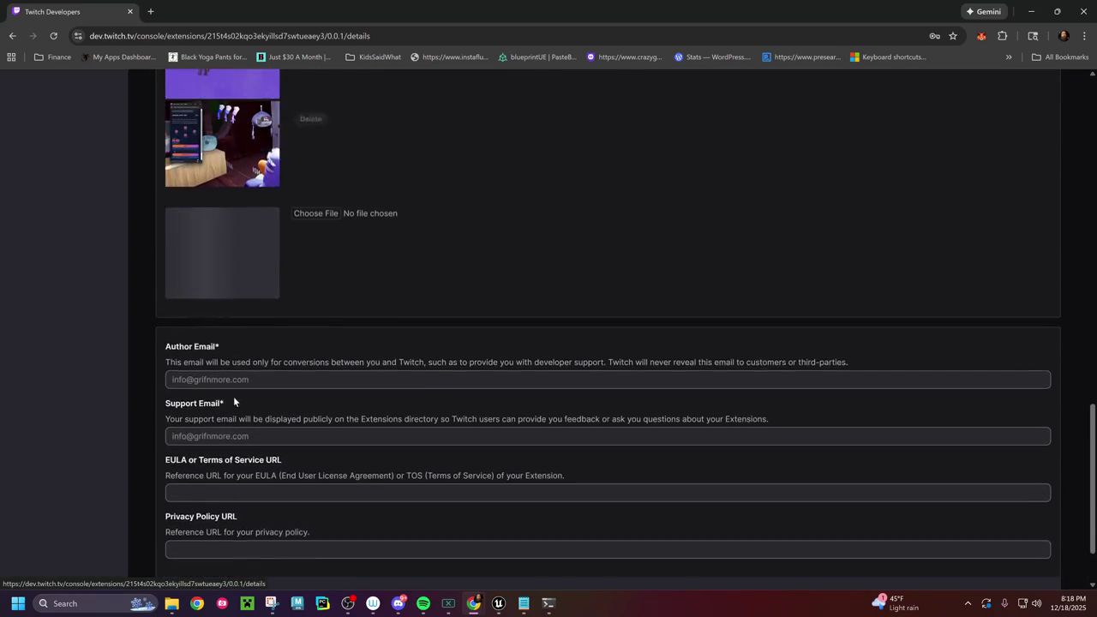
{"action": "scroll", "coordinate": [232, 399], "scroll_direction": "up", "scroll_amount": 2}
{"action": "scroll", "coordinate": [231, 397], "scroll_direction": "up", "scroll_amount": 2}
{"action": "scroll", "coordinate": [221, 396], "scroll_direction": "up", "scroll_amount": 2}
{"action": "scroll", "coordinate": [220, 396], "scroll_direction": "up", "scroll_amount": 3}
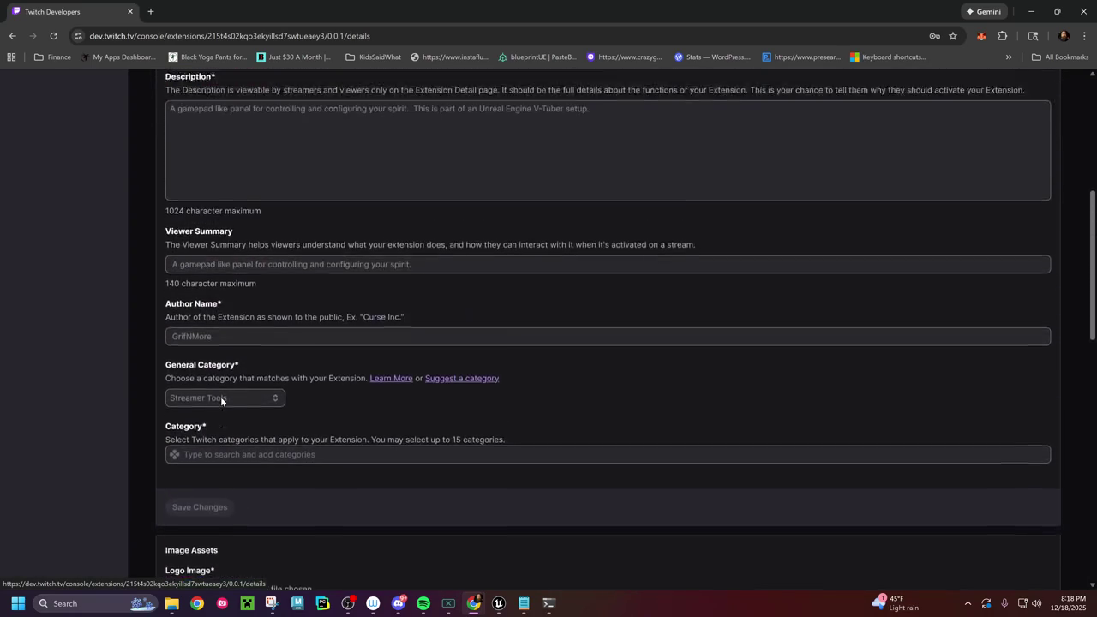
{"action": "scroll", "coordinate": [220, 396], "scroll_direction": "up", "scroll_amount": 3}
{"action": "scroll", "coordinate": [221, 397], "scroll_direction": "up", "scroll_amount": 2}
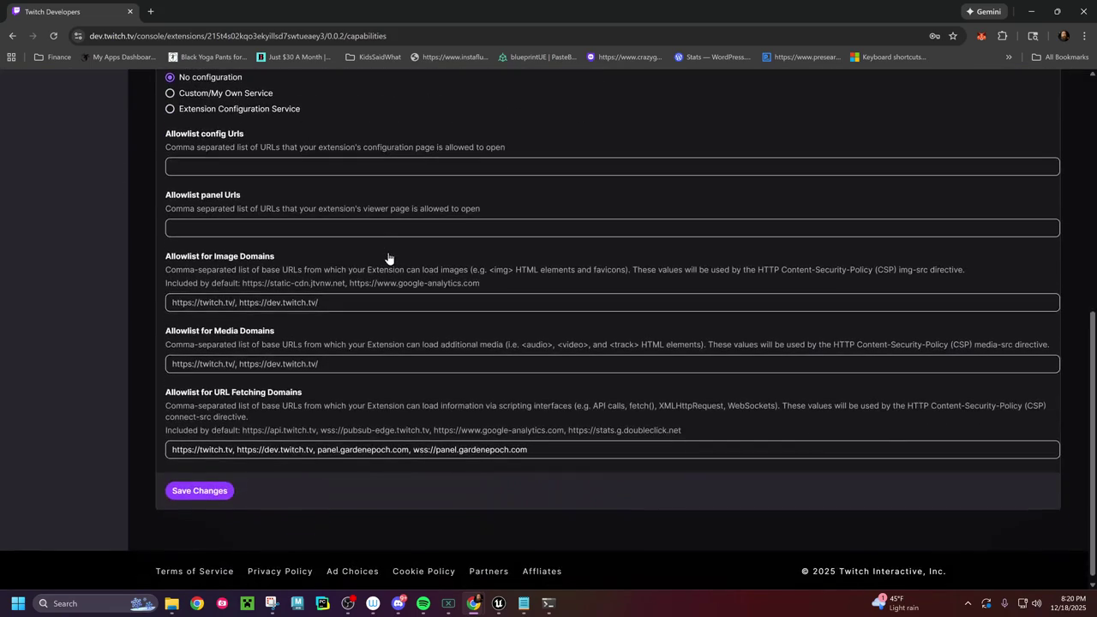
{"action": "scroll", "coordinate": [388, 257], "scroll_direction": "up", "scroll_amount": 2}
{"action": "scroll", "coordinate": [389, 257], "scroll_direction": "up", "scroll_amount": 1}
{"action": "scroll", "coordinate": [388, 256], "scroll_direction": "up", "scroll_amount": 3}
{"action": "scroll", "coordinate": [388, 253], "scroll_direction": "up", "scroll_amount": 1}
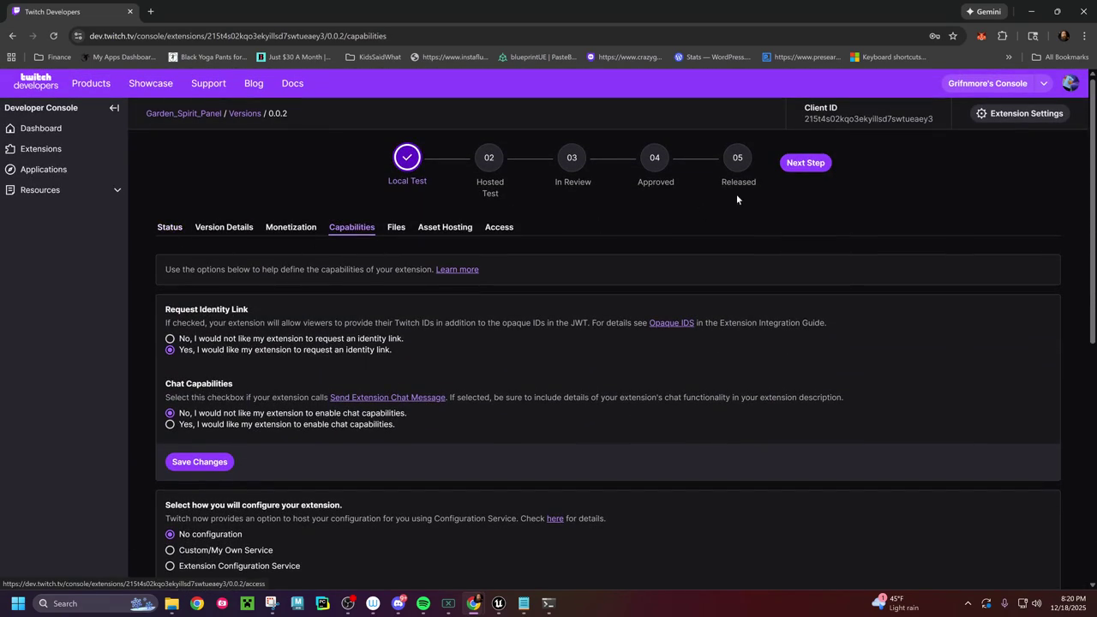
{"action": "left_click", "coordinate": [798, 162]}
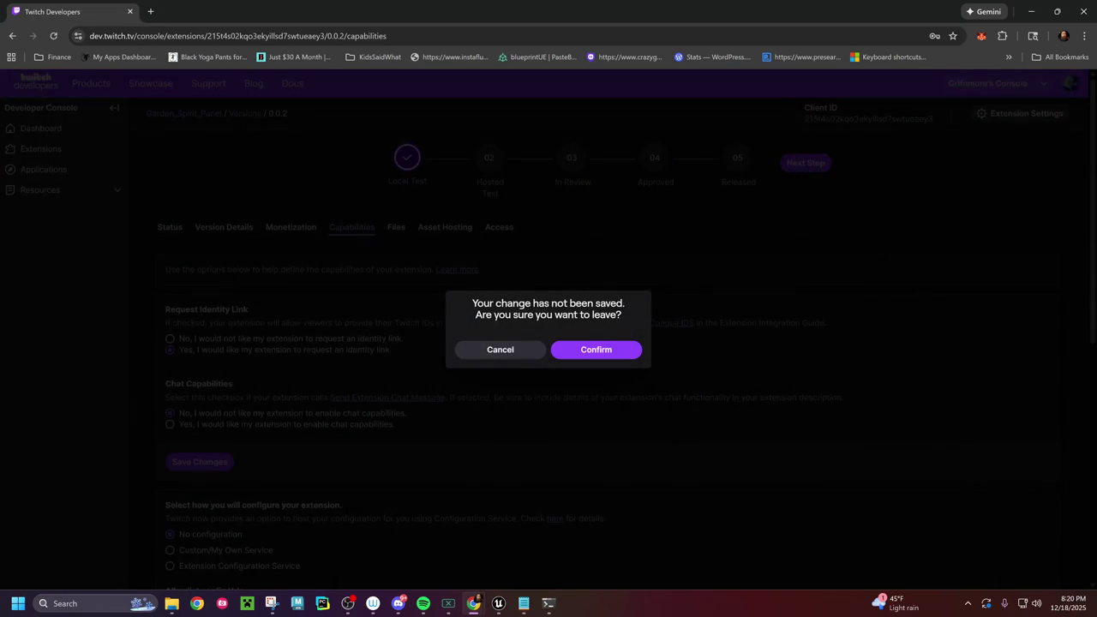
{"action": "left_click", "coordinate": [502, 352]}
{"action": "scroll", "coordinate": [345, 388], "scroll_direction": "down", "scroll_amount": 1}
{"action": "left_click", "coordinate": [199, 405]}
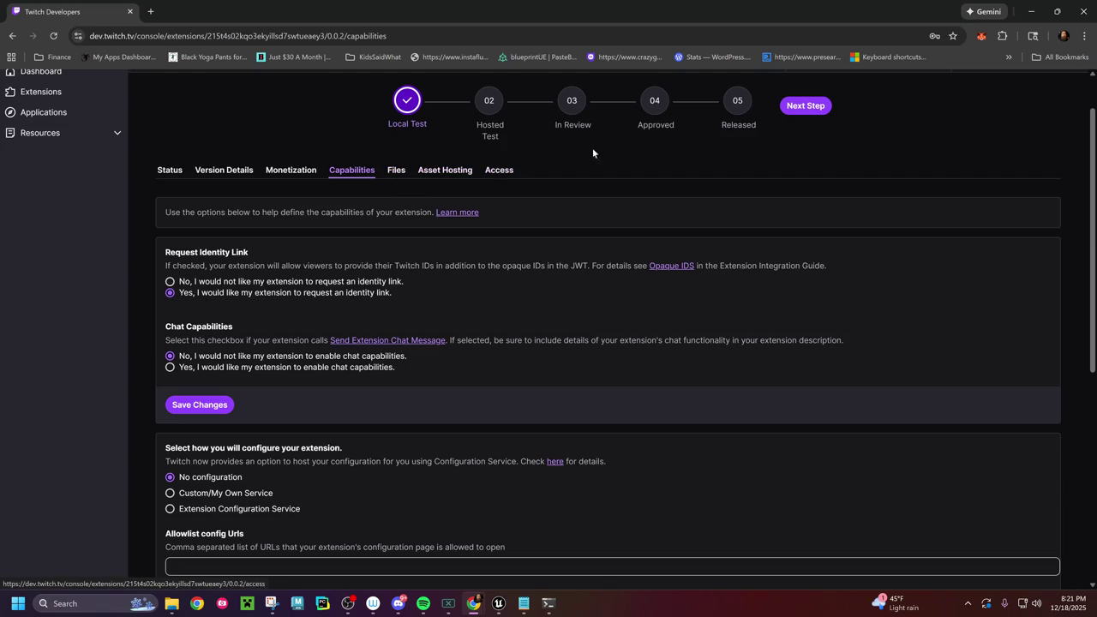
{"action": "left_click", "coordinate": [818, 110]}
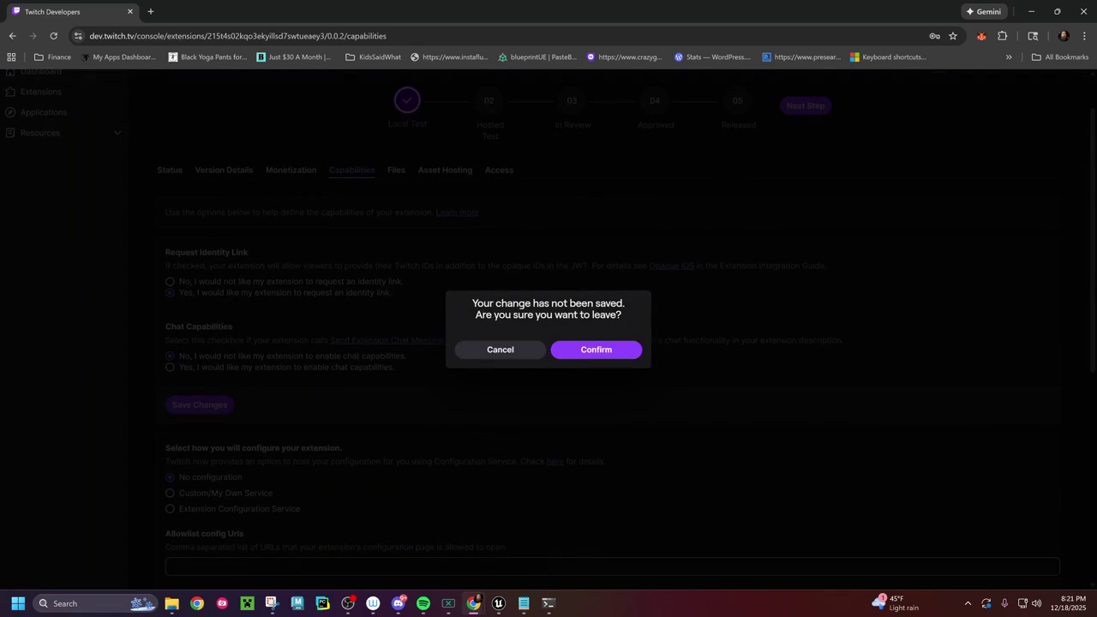
{"action": "left_click", "coordinate": [506, 354]}
{"action": "left_click", "coordinate": [225, 403]}
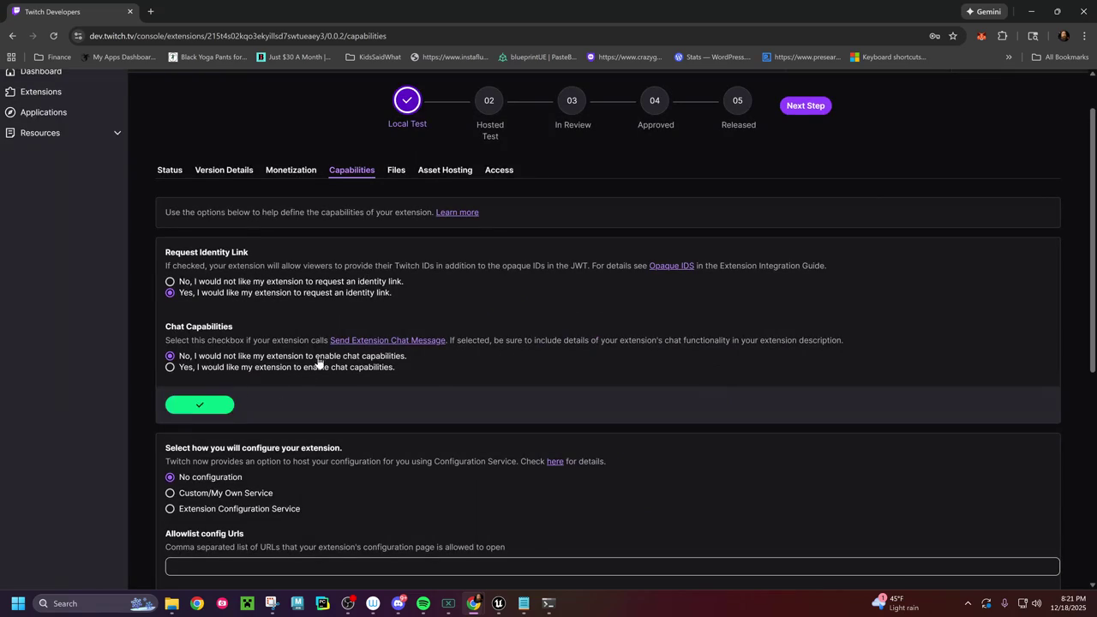
{"action": "scroll", "coordinate": [318, 362], "scroll_direction": "down", "scroll_amount": 2}
{"action": "scroll", "coordinate": [257, 429], "scroll_direction": "down", "scroll_amount": 2}
{"action": "scroll", "coordinate": [205, 494], "scroll_direction": "down", "scroll_amount": 1}
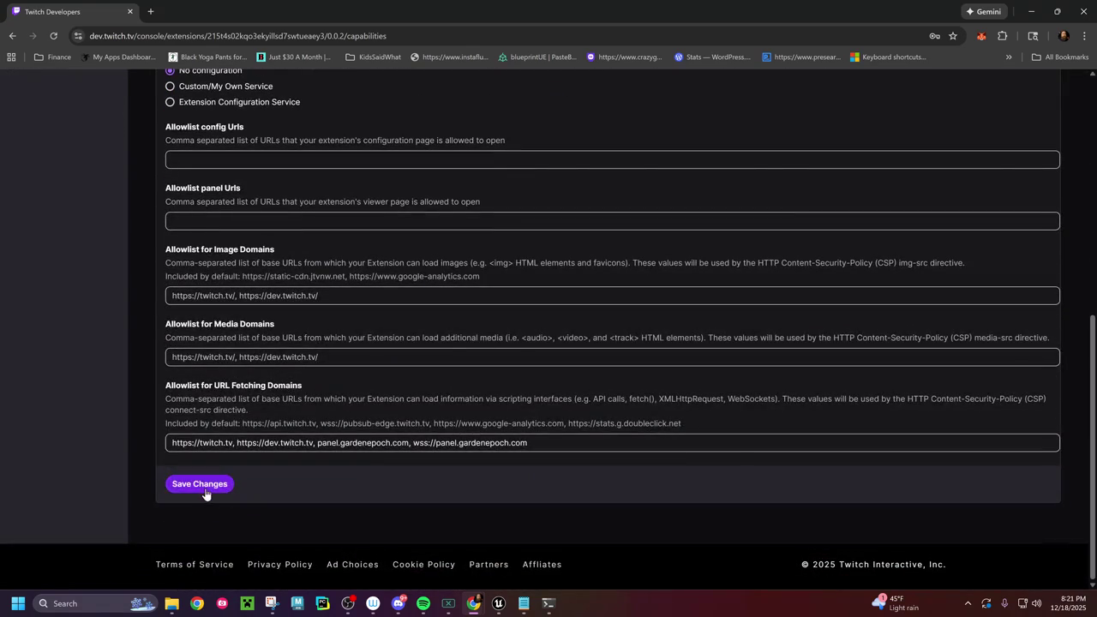
{"action": "left_click", "coordinate": [204, 489]}
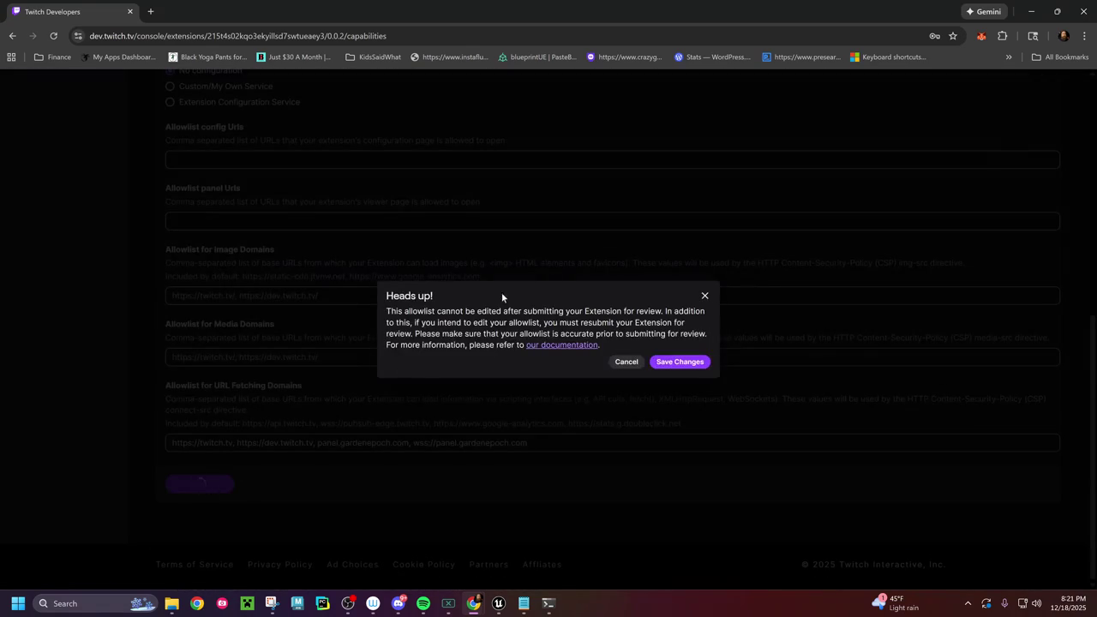
{"action": "left_click", "coordinate": [677, 362]}
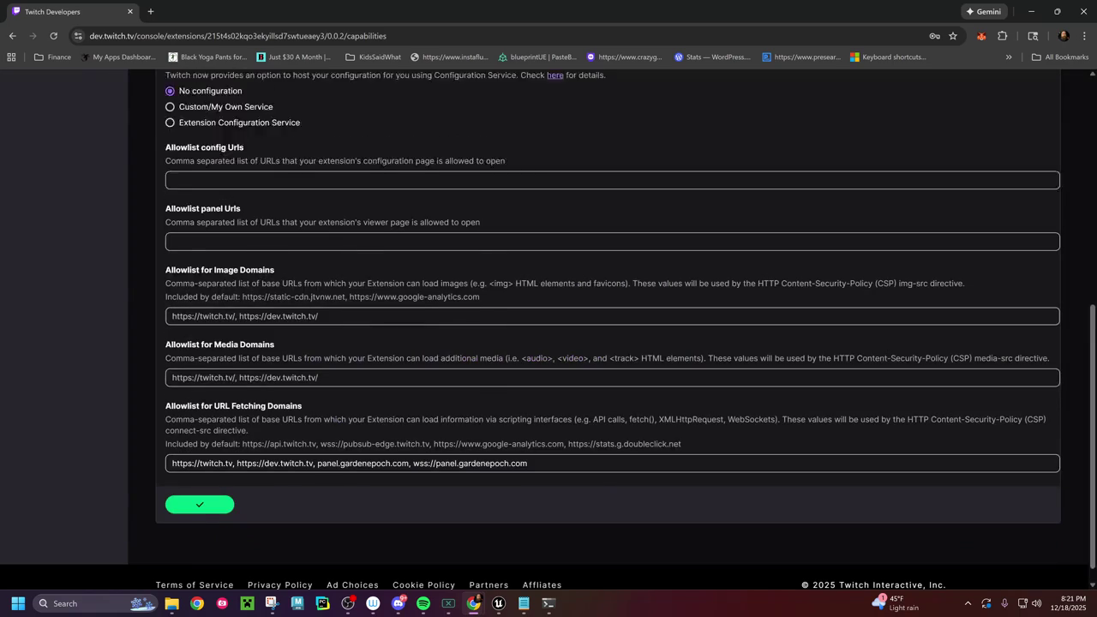
{"action": "scroll", "coordinate": [682, 291], "scroll_direction": "up", "scroll_amount": 3}
{"action": "scroll", "coordinate": [666, 294], "scroll_direction": "up", "scroll_amount": 2}
{"action": "scroll", "coordinate": [711, 223], "scroll_direction": "down", "scroll_amount": 2}
{"action": "scroll", "coordinate": [746, 172], "scroll_direction": "up", "scroll_amount": 2}
{"action": "left_click", "coordinate": [797, 165]}
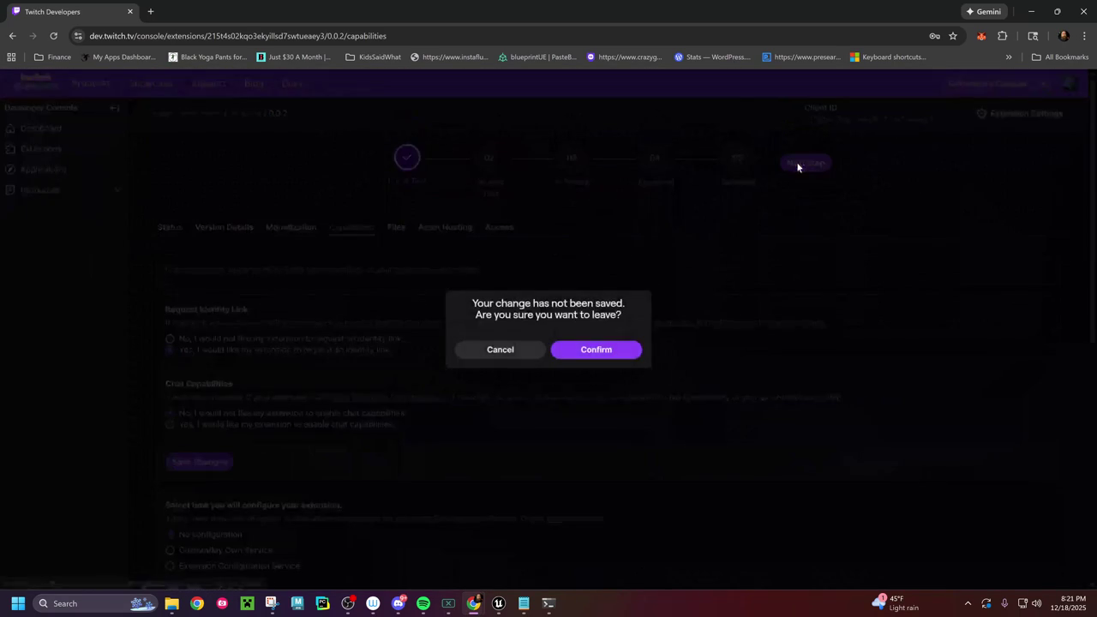
{"action": "left_click", "coordinate": [588, 355]}
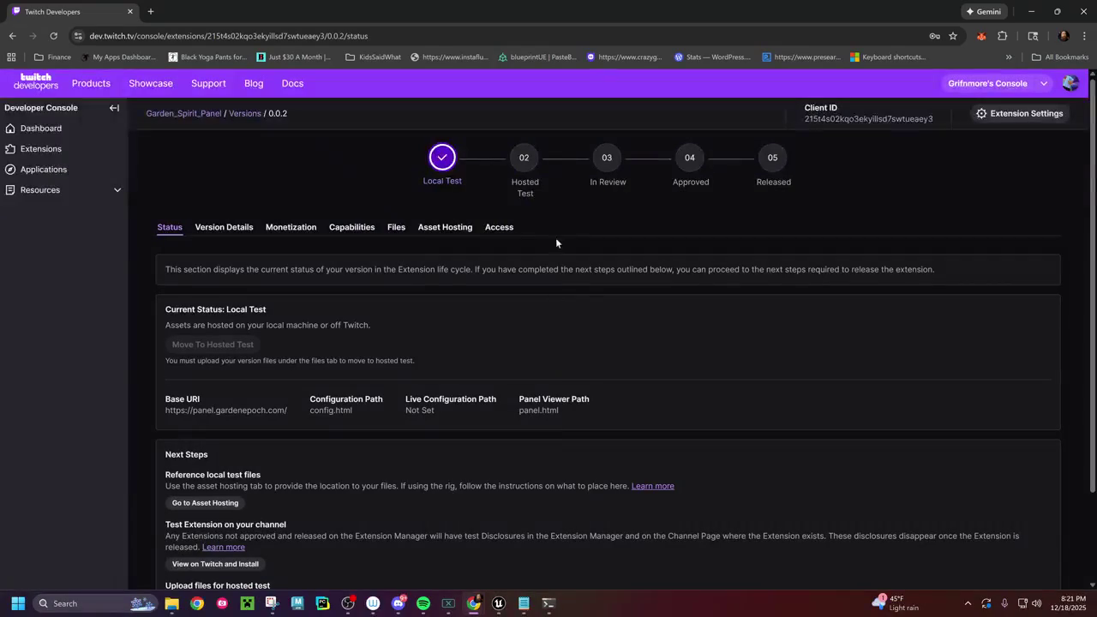
{"action": "left_click", "coordinate": [332, 230]}
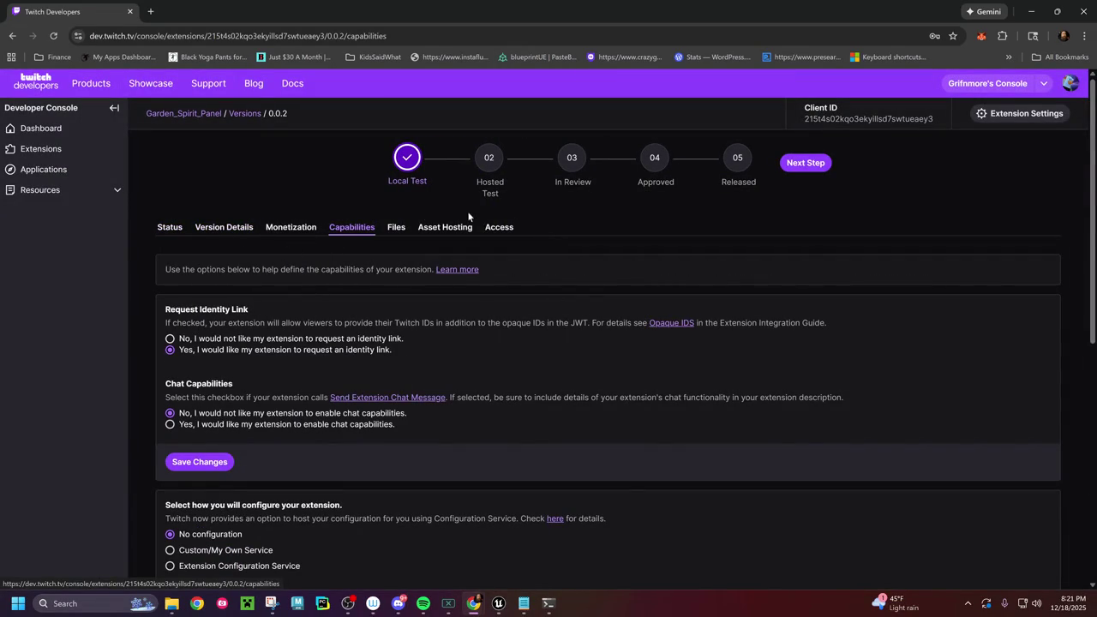
{"action": "left_click", "coordinate": [794, 160]}
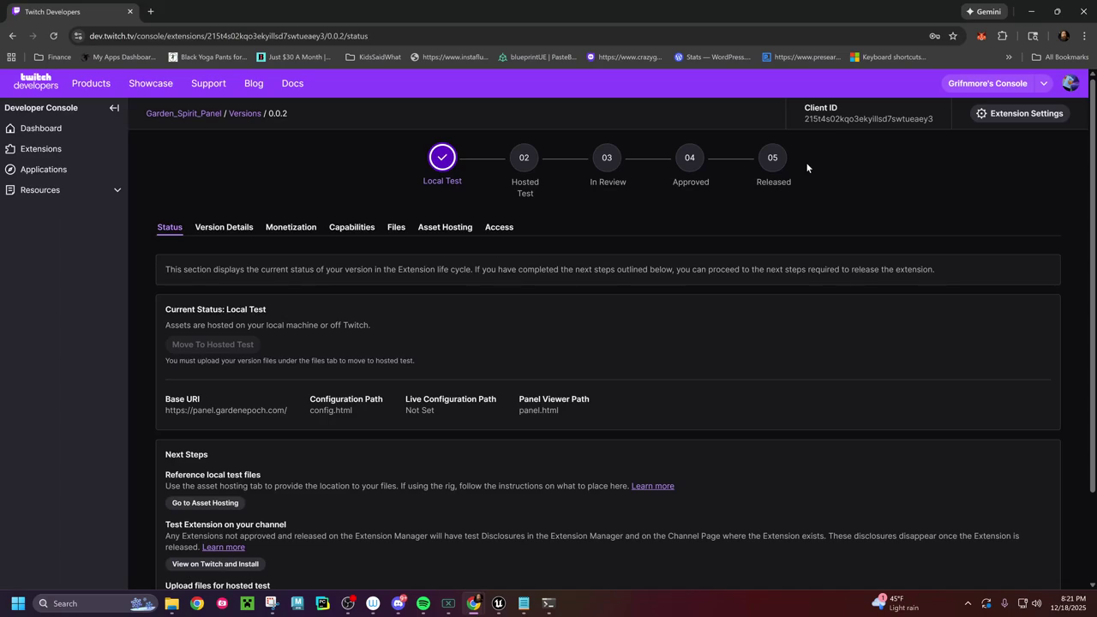
{"action": "scroll", "coordinate": [421, 385], "scroll_direction": "down", "scroll_amount": 3}
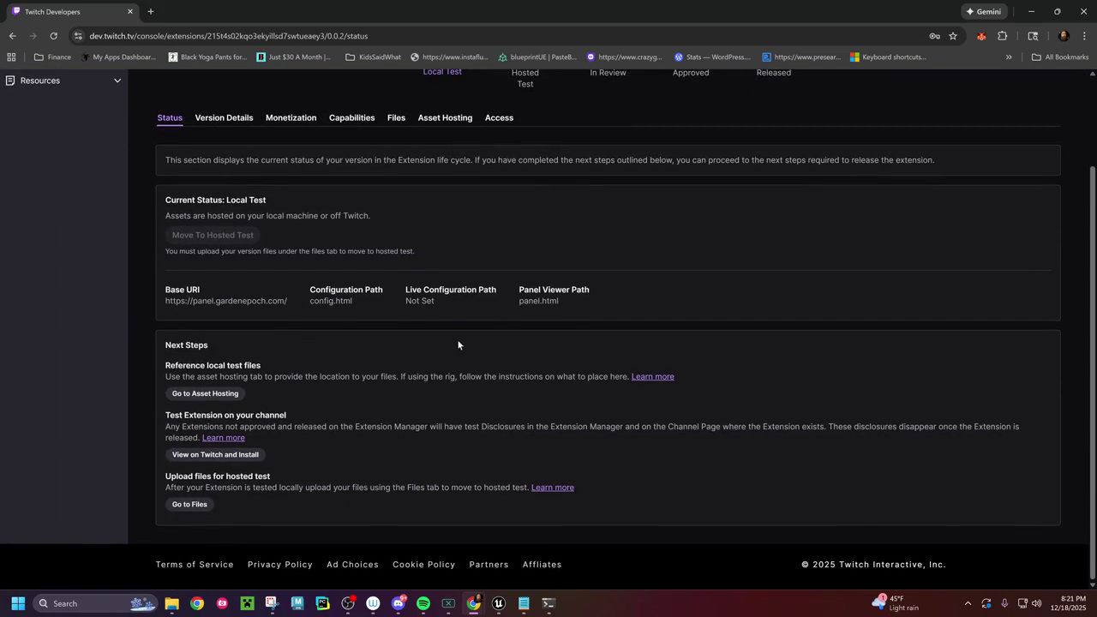
Step: Install Garden_Spirit_Panel from its Twitch page and set it as Panel 1, replacing the active extension
{"action": "left_click", "coordinate": [217, 455]}
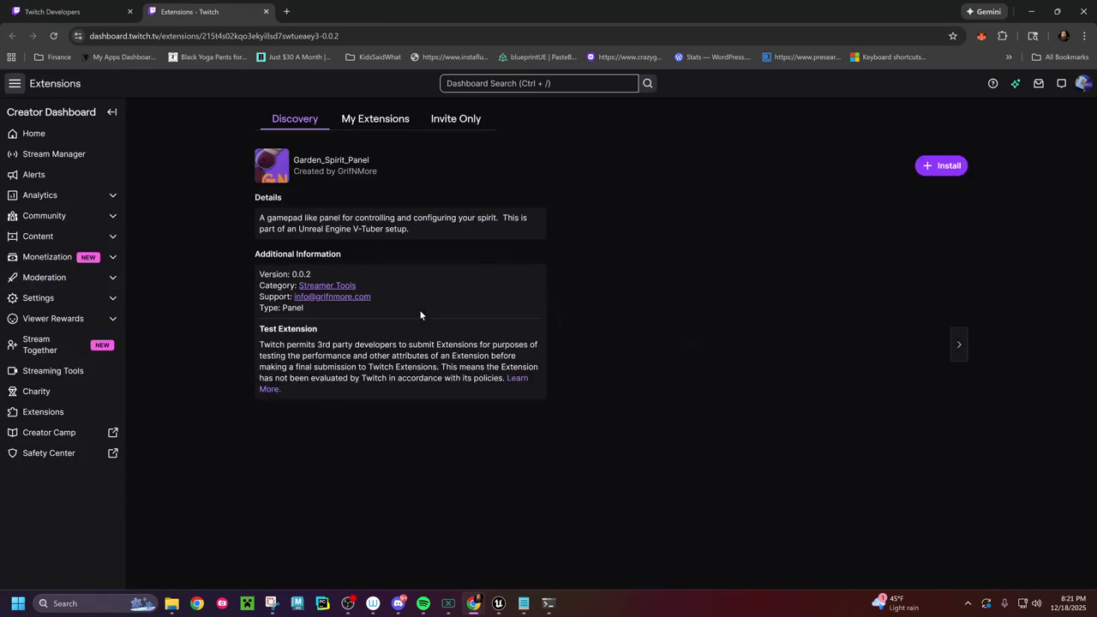
{"action": "left_click", "coordinate": [947, 168]}
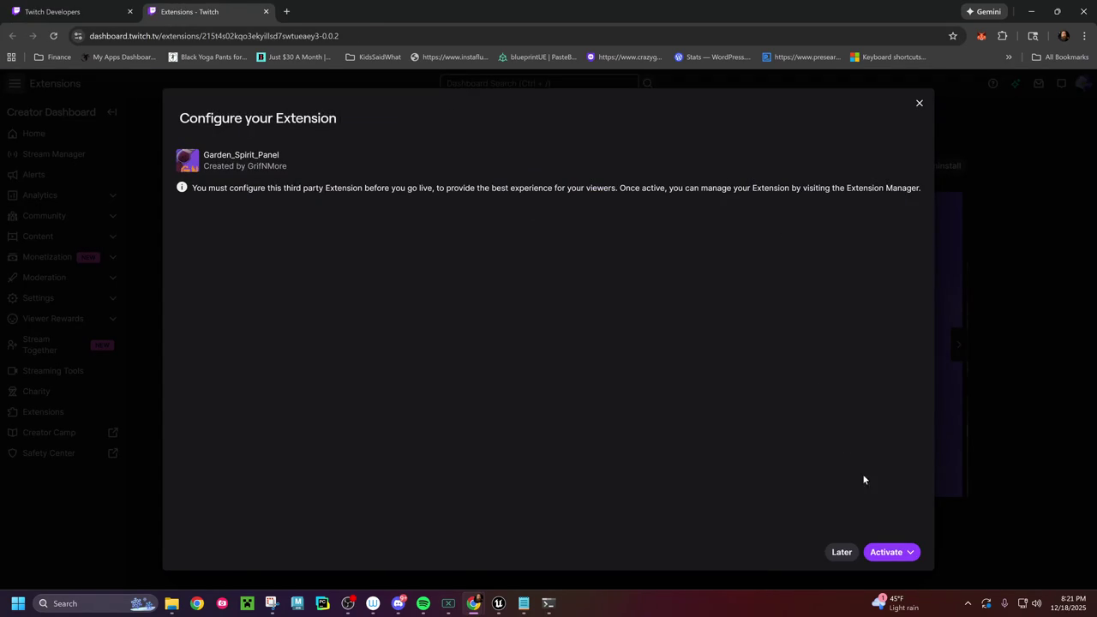
{"action": "left_click", "coordinate": [900, 557]}
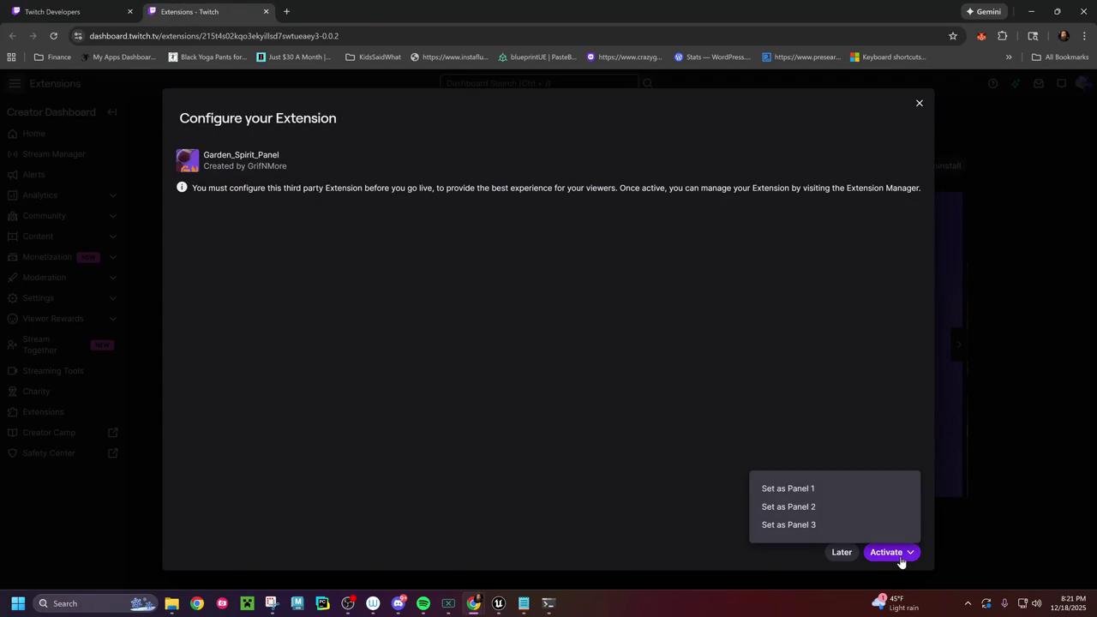
{"action": "left_click", "coordinate": [785, 494]}
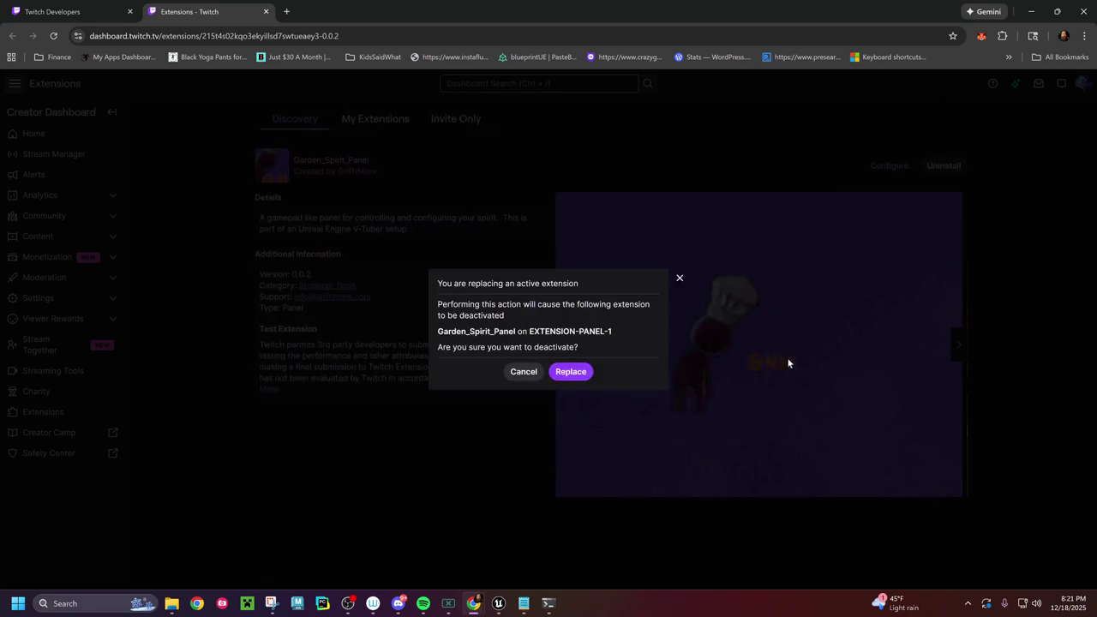
{"action": "left_click", "coordinate": [558, 375]}
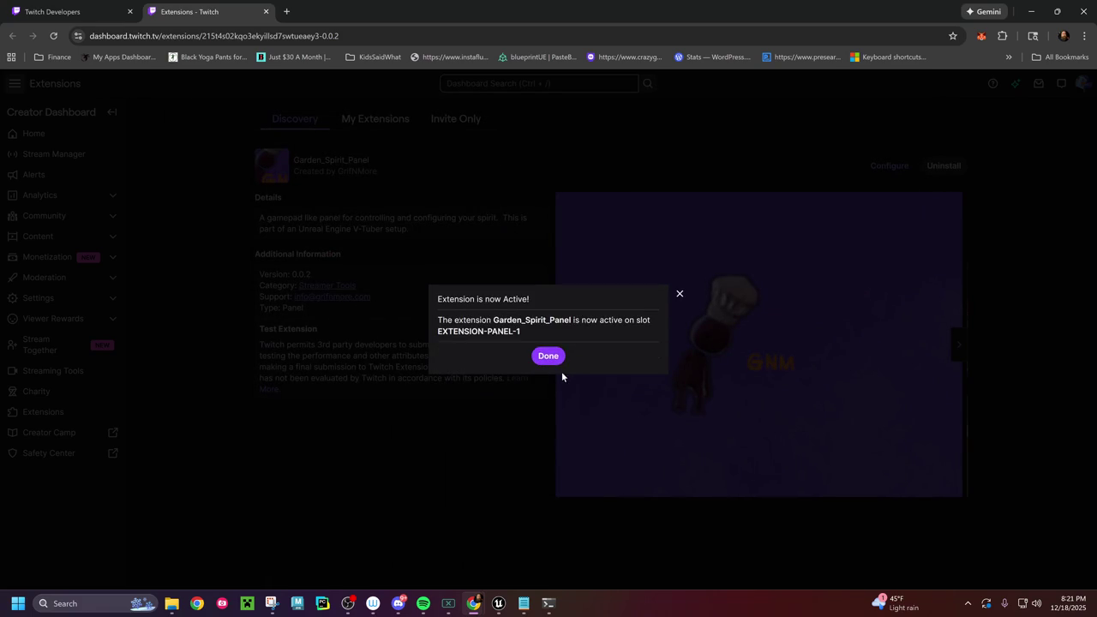
{"action": "left_click", "coordinate": [547, 357]}
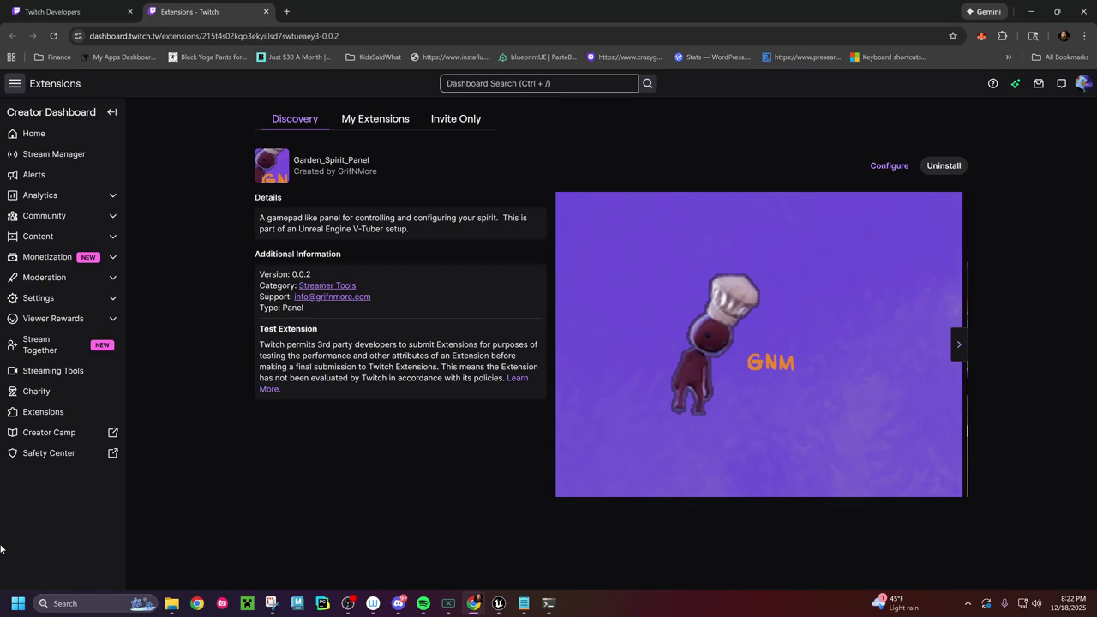
{"action": "left_click", "coordinate": [69, 12]}
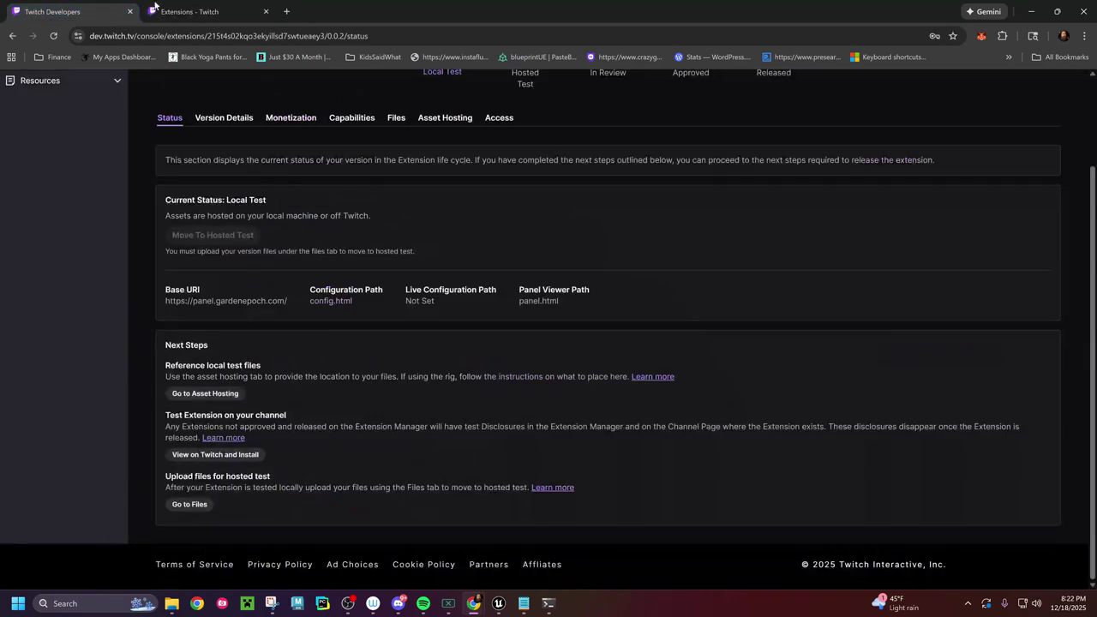
Step: Start Play-In-Editor and log the running game into Twitch with the in-game button
{"action": "left_click", "coordinate": [1032, 11]}
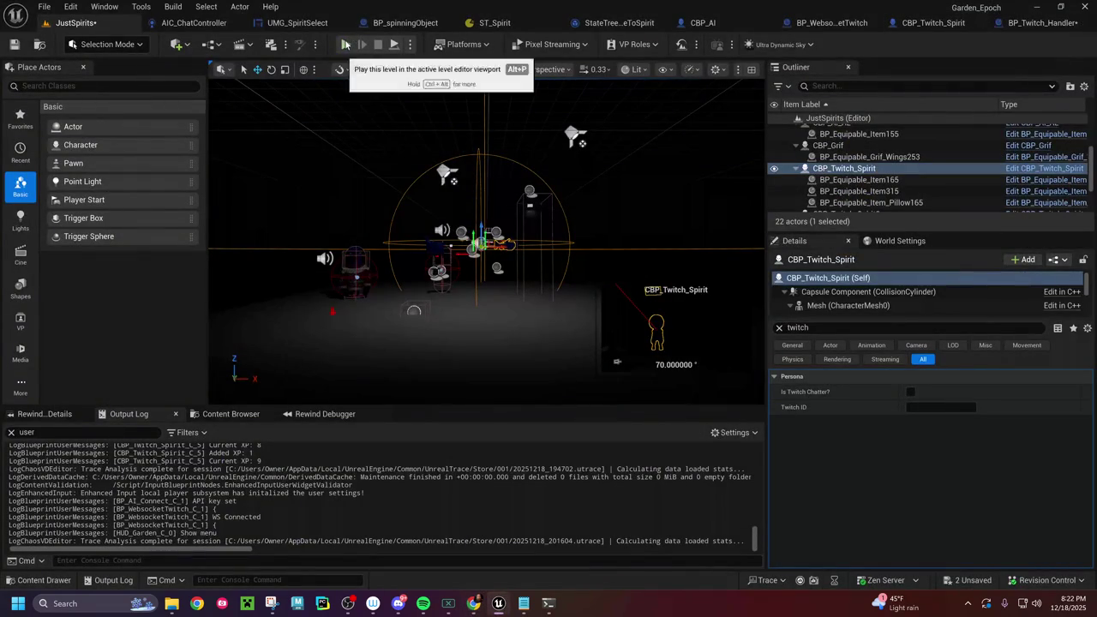
{"action": "left_click", "coordinate": [347, 44]}
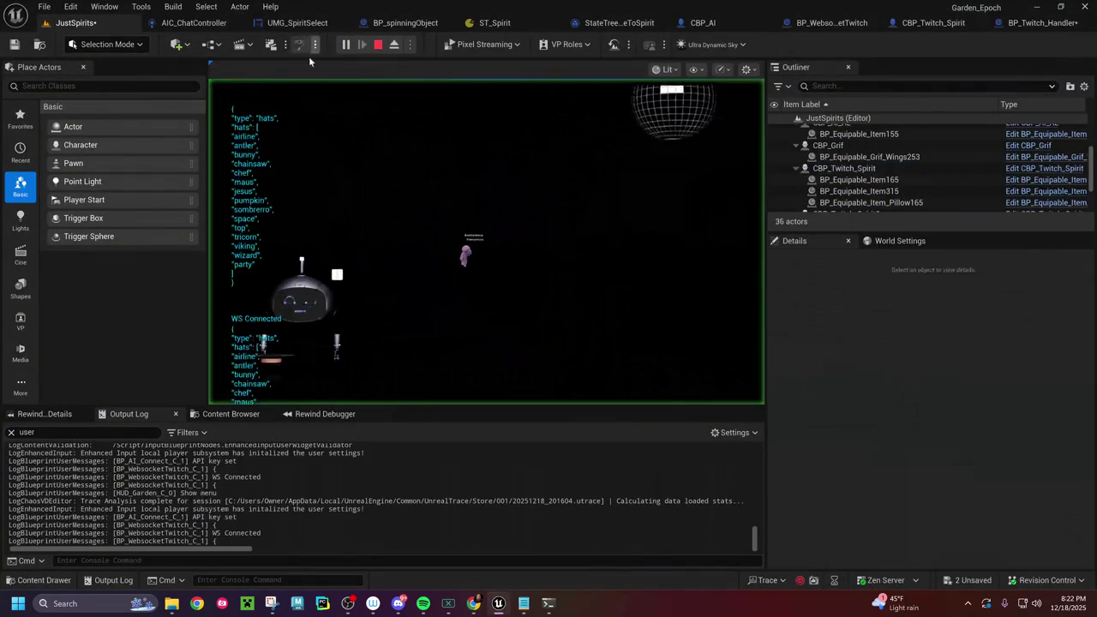
{"action": "left_click", "coordinate": [291, 165]}
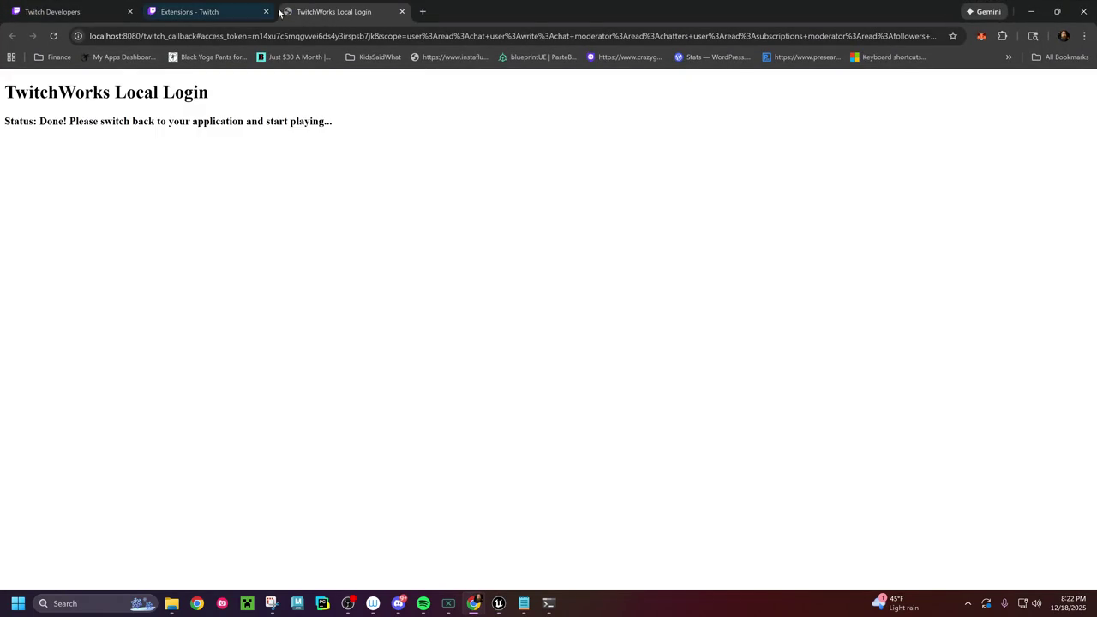
{"action": "left_click", "coordinate": [1029, 11]}
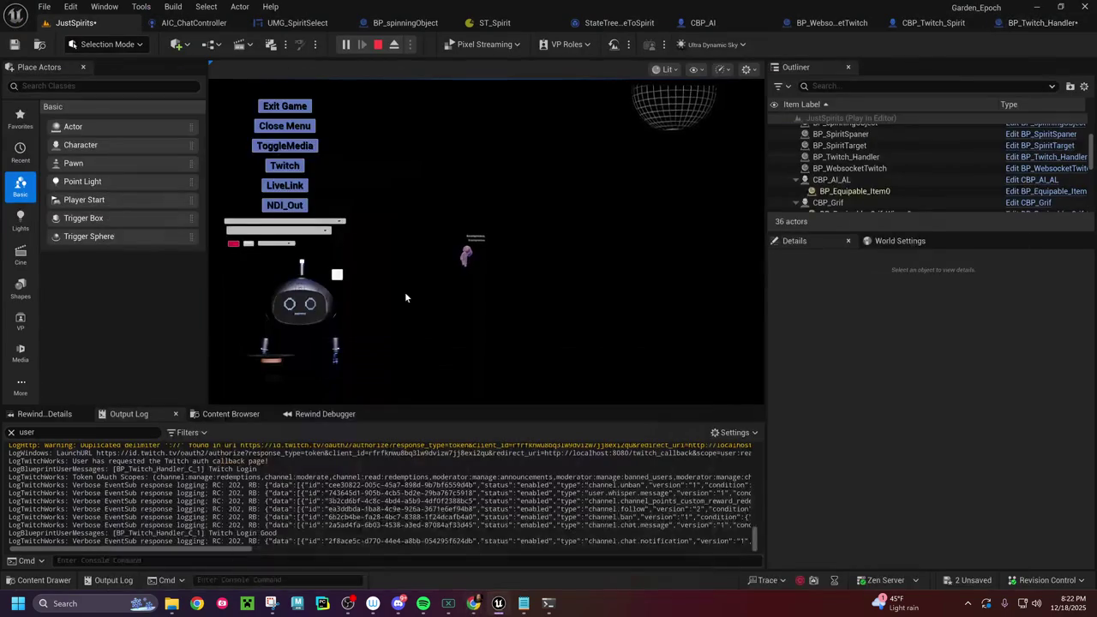
Step: Clear the Output Log
{"action": "right_click", "coordinate": [343, 524]}
{"action": "left_click", "coordinate": [385, 384]}
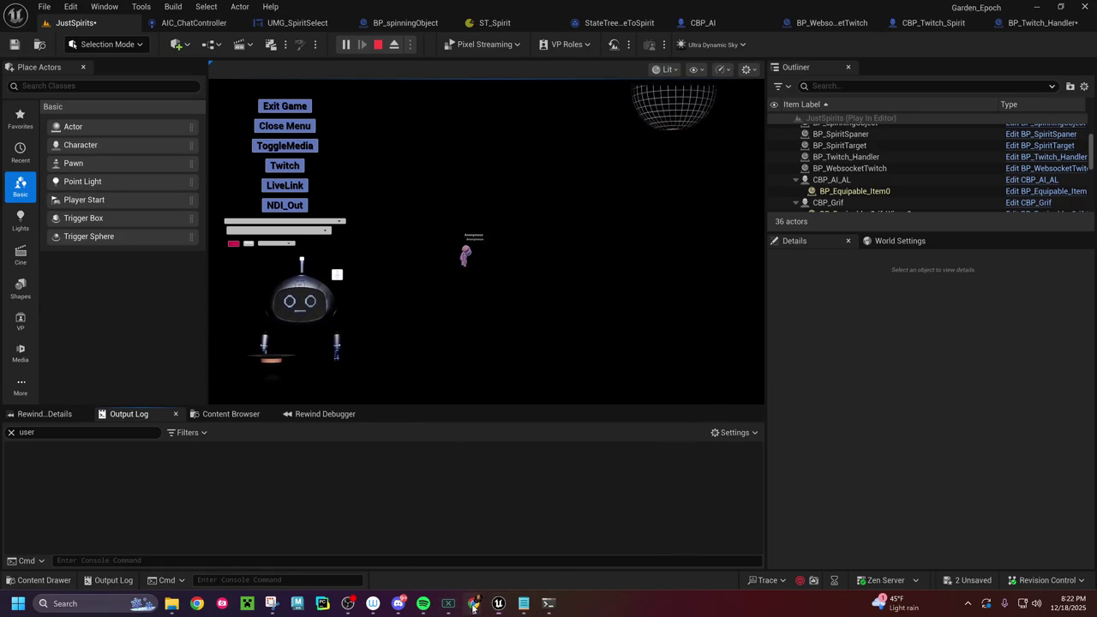
{"action": "mouse_move", "coordinate": [473, 604]}
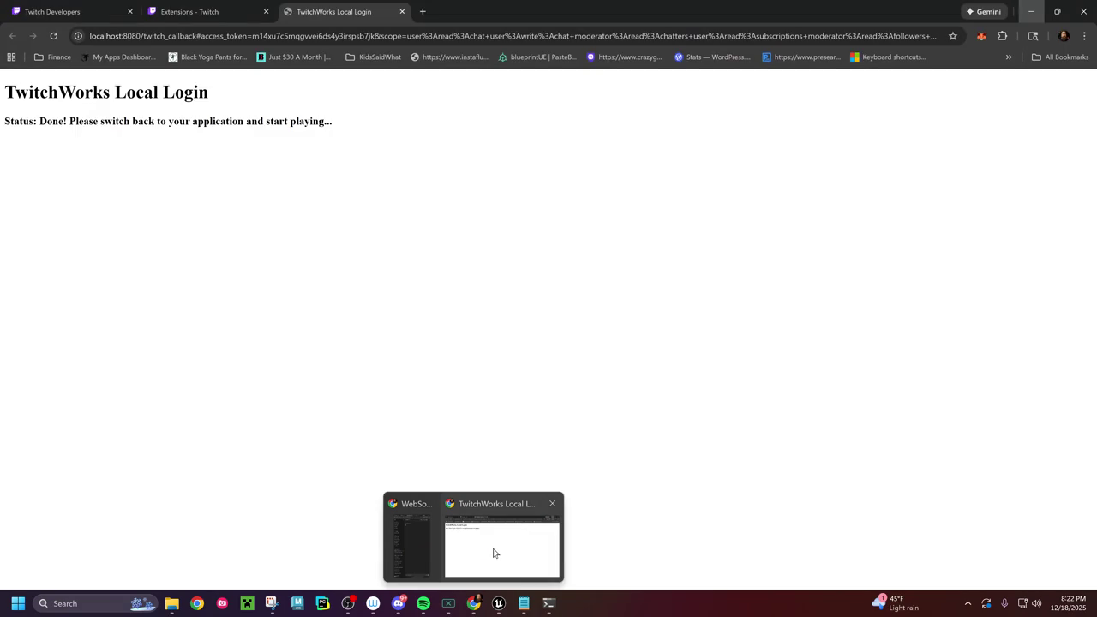
{"action": "left_click", "coordinate": [494, 553]}
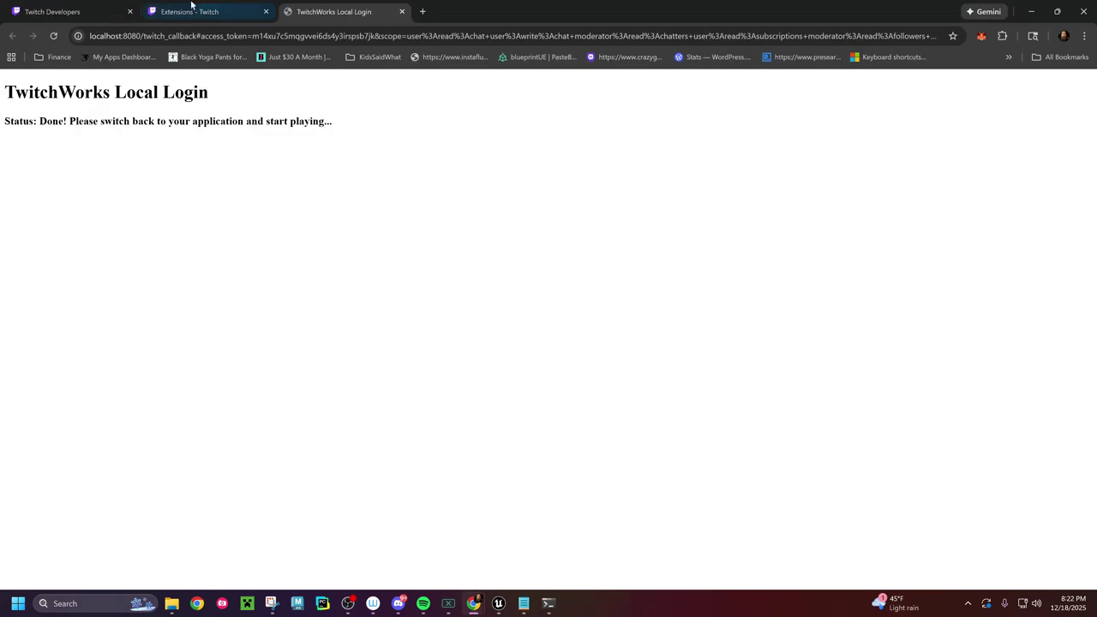
Step: Switch back to the Twitch Developer Console page for the version
{"action": "left_click", "coordinate": [184, 11]}
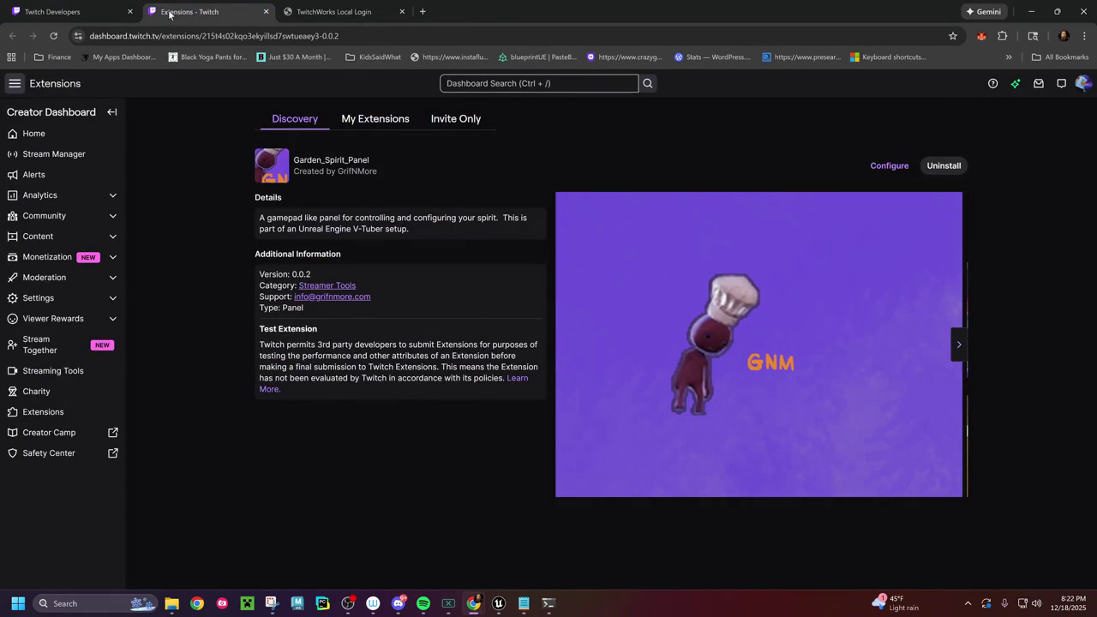
{"action": "left_click", "coordinate": [71, 9]}
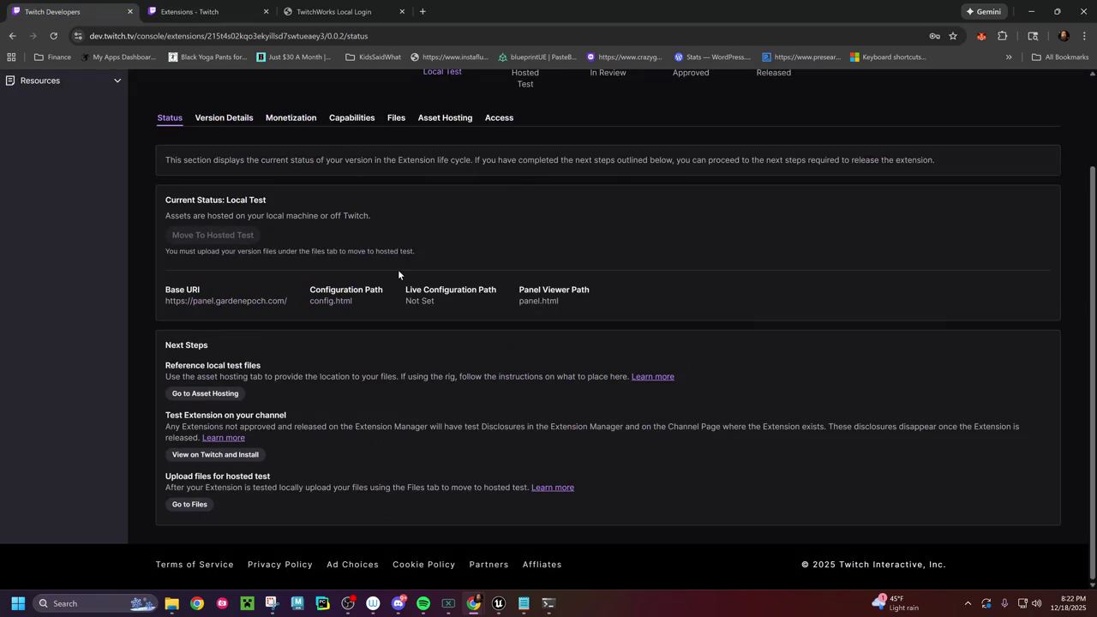
{"action": "scroll", "coordinate": [399, 273], "scroll_direction": "up", "scroll_amount": 2}
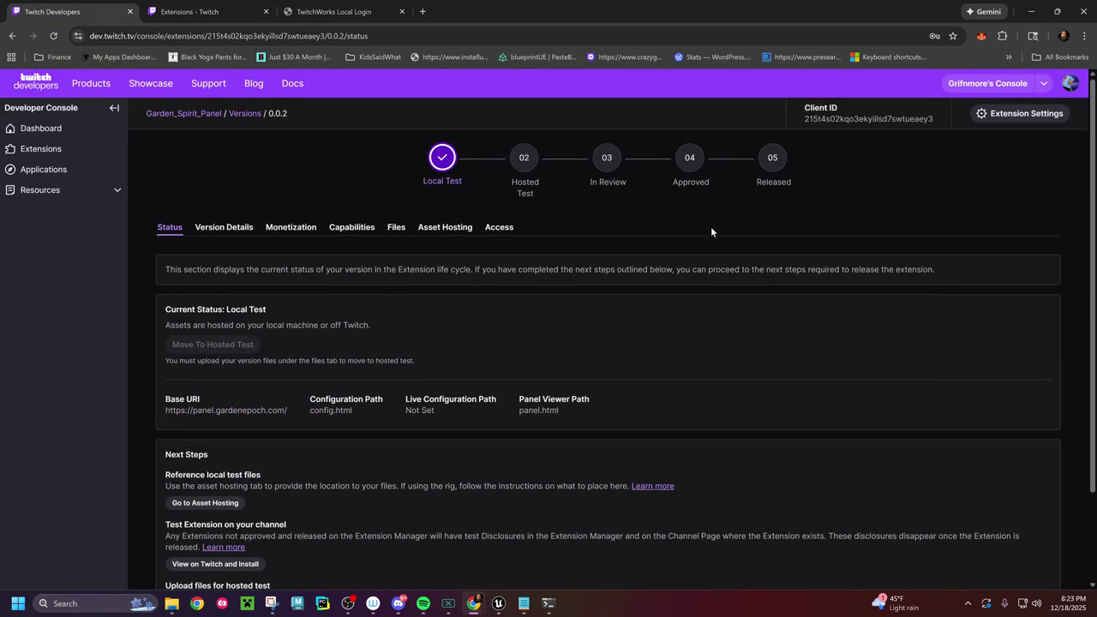
{"action": "scroll", "coordinate": [549, 334], "scroll_direction": "down", "scroll_amount": 3}
{"action": "scroll", "coordinate": [482, 358], "scroll_direction": "up", "scroll_amount": 3}
Step: Review the version's Details, Monetization, Capabilities, Files, Asset Hosting and Access tabs, saving the allowlists
{"action": "left_click", "coordinate": [210, 229]}
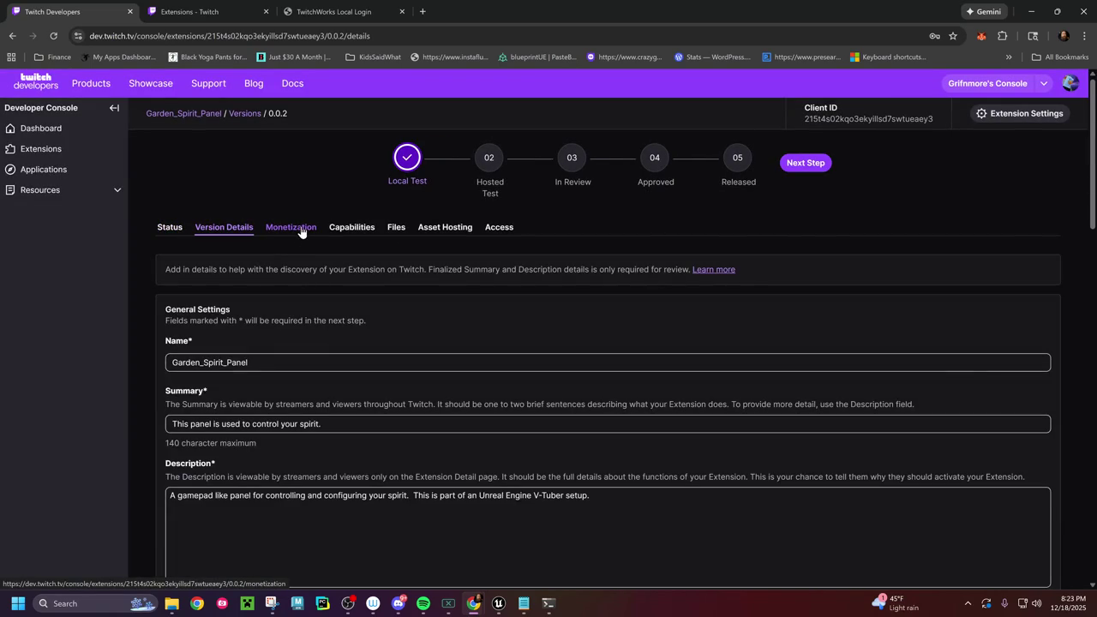
{"action": "left_click", "coordinate": [301, 231]}
{"action": "left_click", "coordinate": [354, 234]}
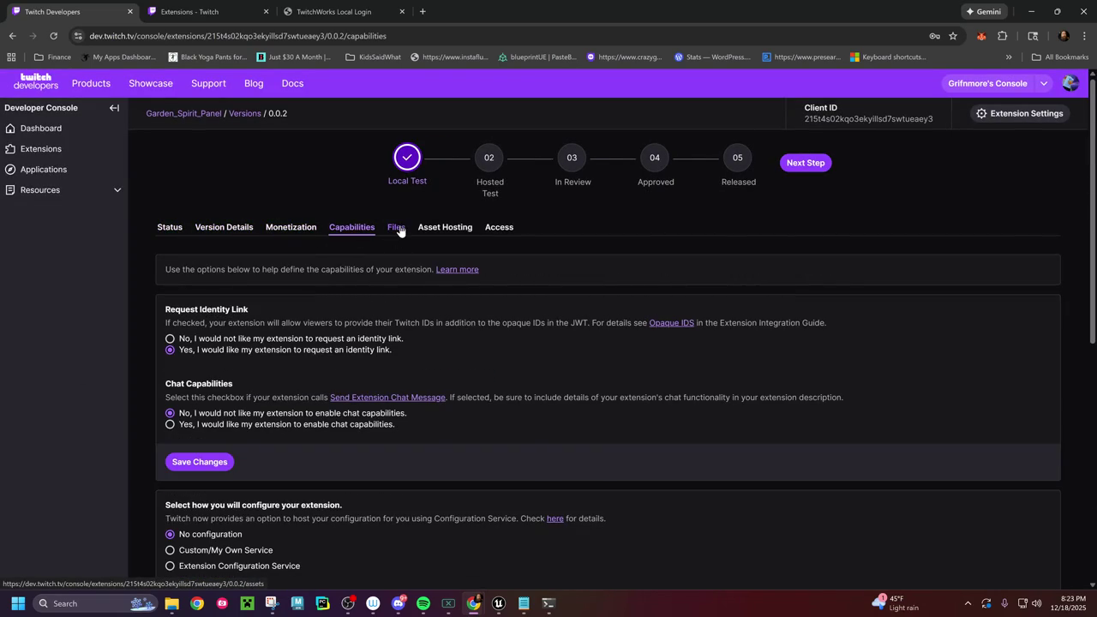
{"action": "left_click", "coordinate": [396, 229]}
{"action": "left_click", "coordinate": [455, 234]}
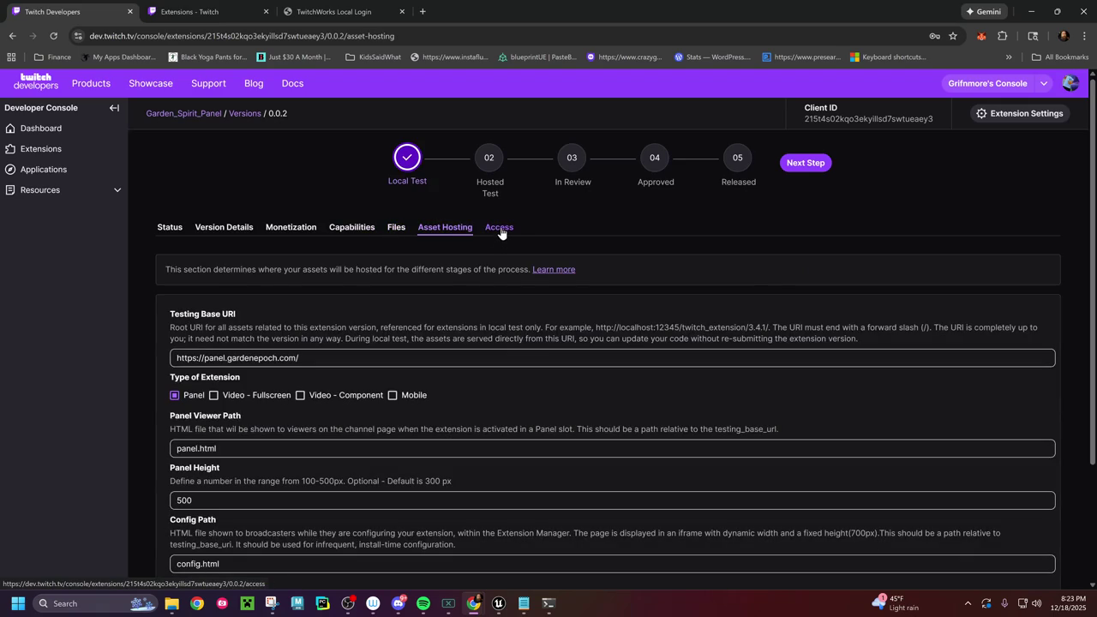
{"action": "left_click", "coordinate": [500, 230]}
{"action": "scroll", "coordinate": [417, 378], "scroll_direction": "down", "scroll_amount": 2}
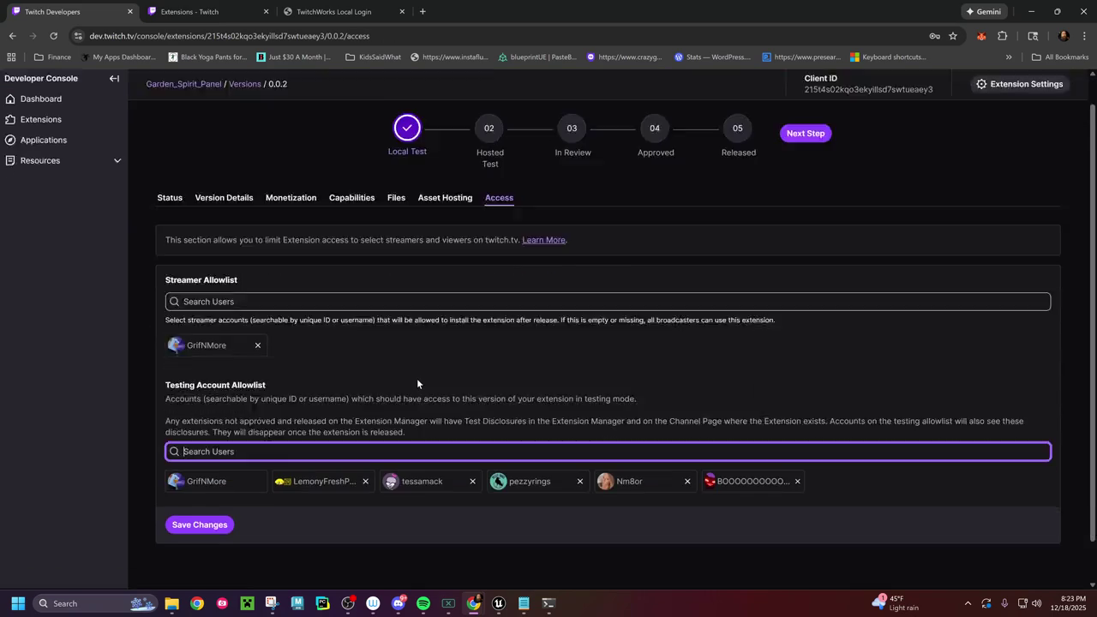
{"action": "left_click", "coordinate": [206, 484]}
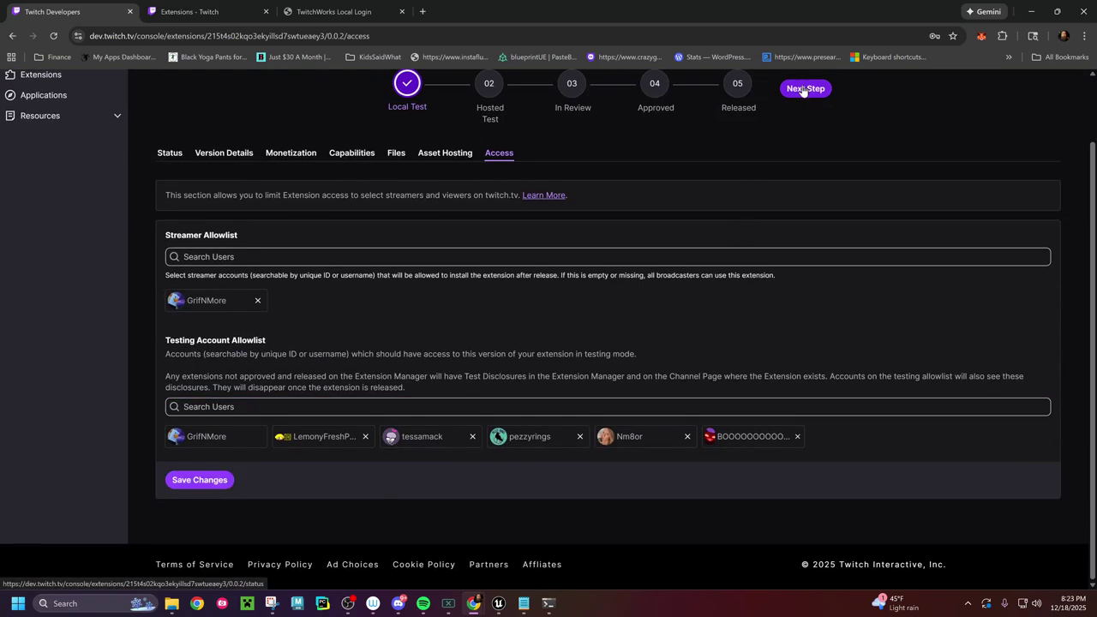
Step: Review and save the version's Asset Hosting settings
{"action": "left_click", "coordinate": [803, 88]}
{"action": "scroll", "coordinate": [774, 138], "scroll_direction": "down", "scroll_amount": 1}
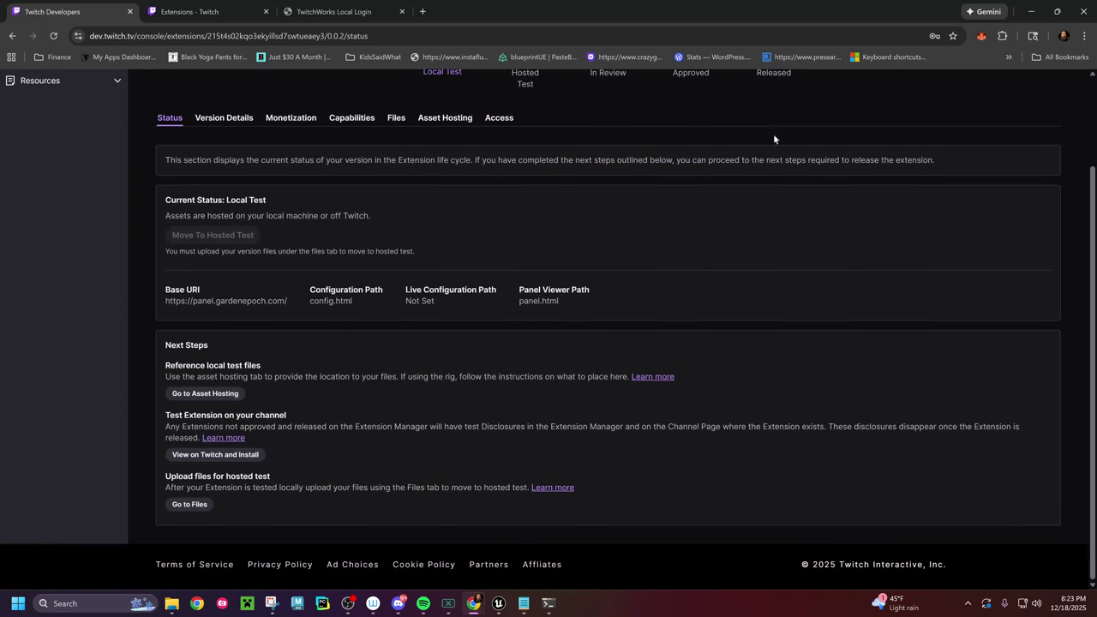
{"action": "left_click", "coordinate": [229, 396]}
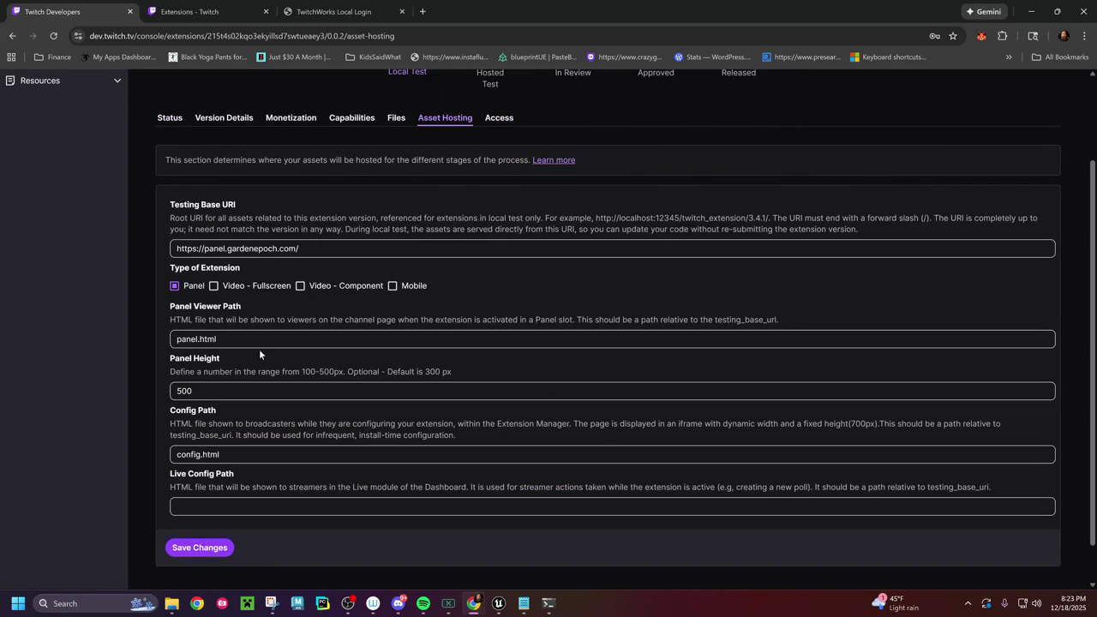
{"action": "left_click", "coordinate": [199, 548]}
{"action": "scroll", "coordinate": [407, 439], "scroll_direction": "up", "scroll_amount": 2}
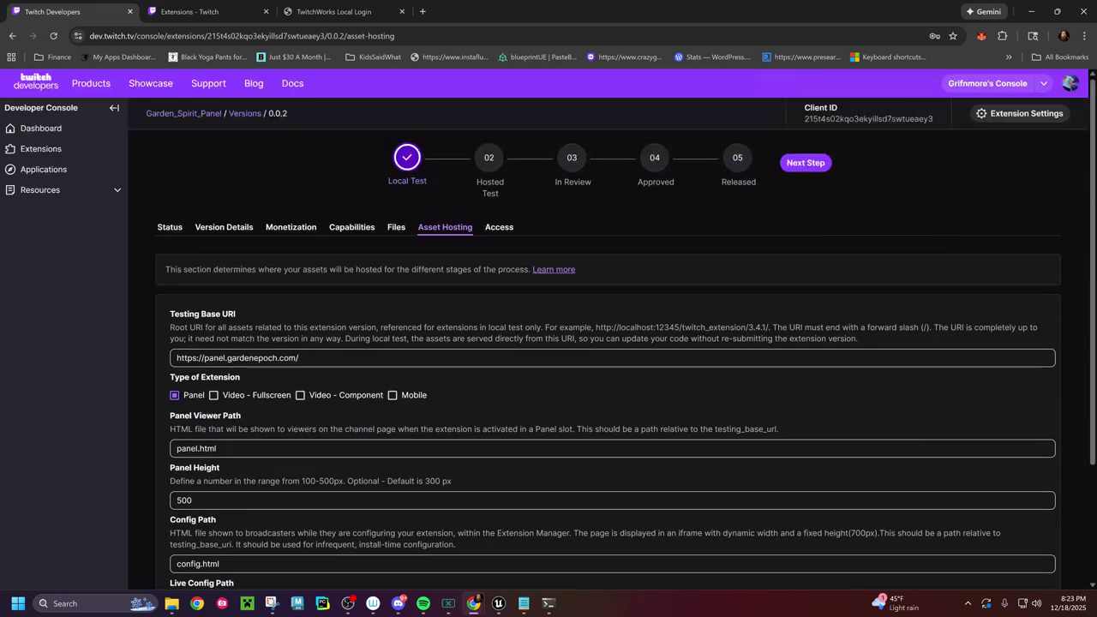
{"action": "scroll", "coordinate": [405, 434], "scroll_direction": "down", "scroll_amount": 2}
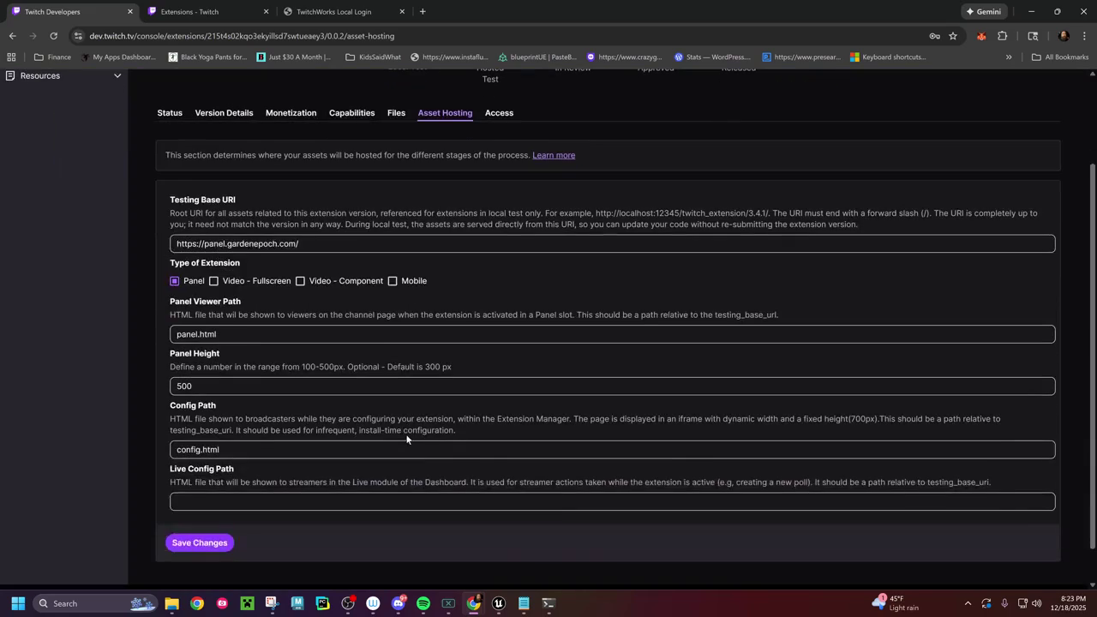
{"action": "scroll", "coordinate": [441, 185], "scroll_direction": "down", "scroll_amount": 1}
{"action": "scroll", "coordinate": [440, 185], "scroll_direction": "up", "scroll_amount": 3}
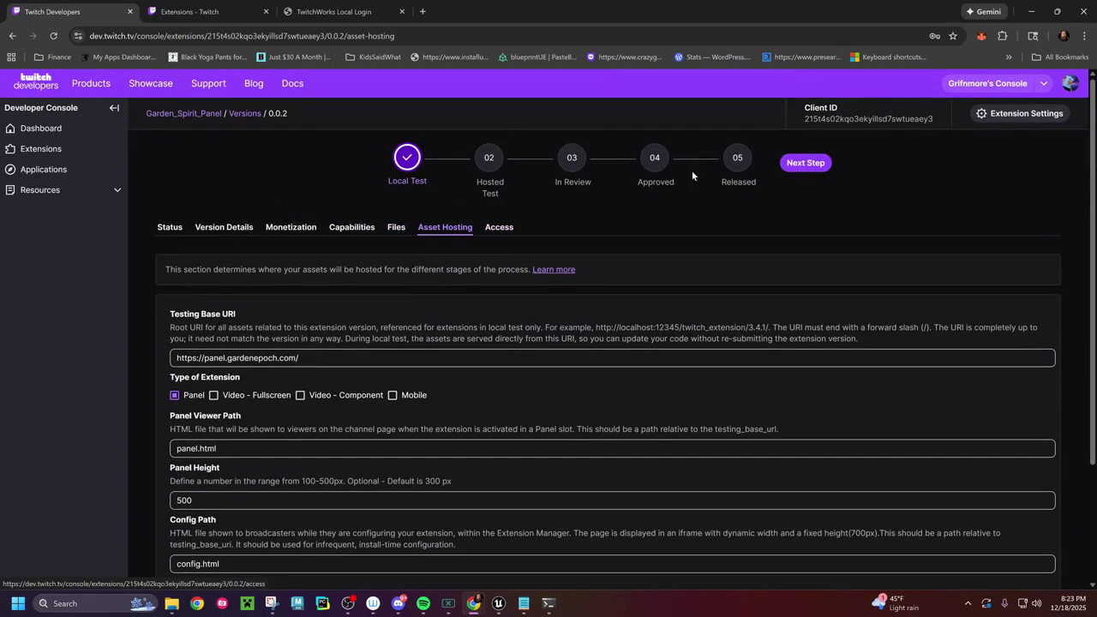
{"action": "left_click", "coordinate": [790, 163]}
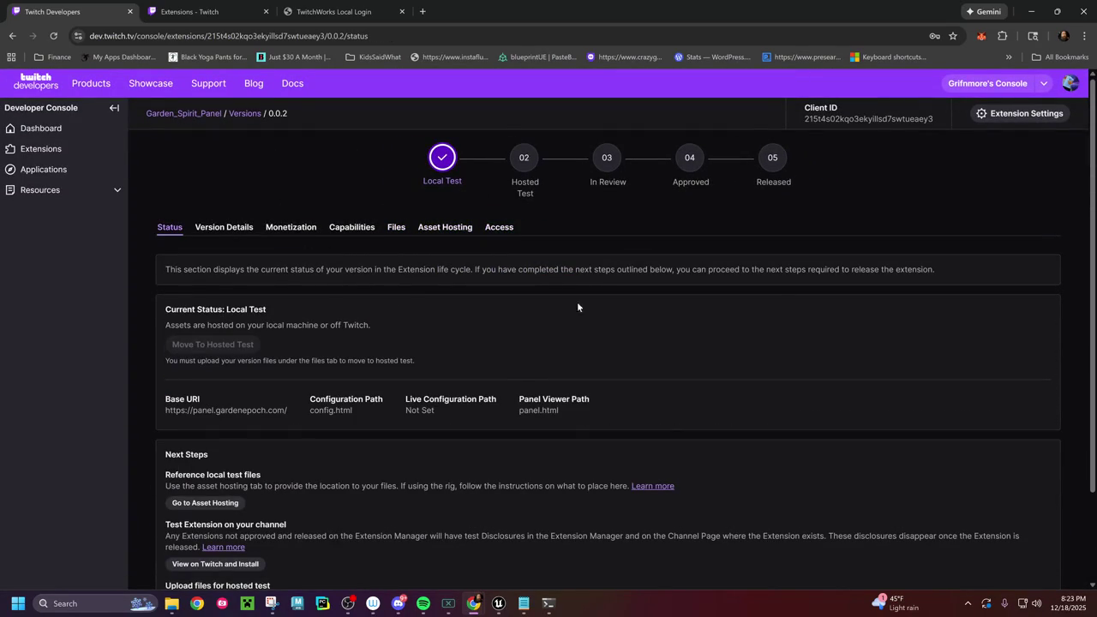
{"action": "scroll", "coordinate": [369, 384], "scroll_direction": "down", "scroll_amount": 1}
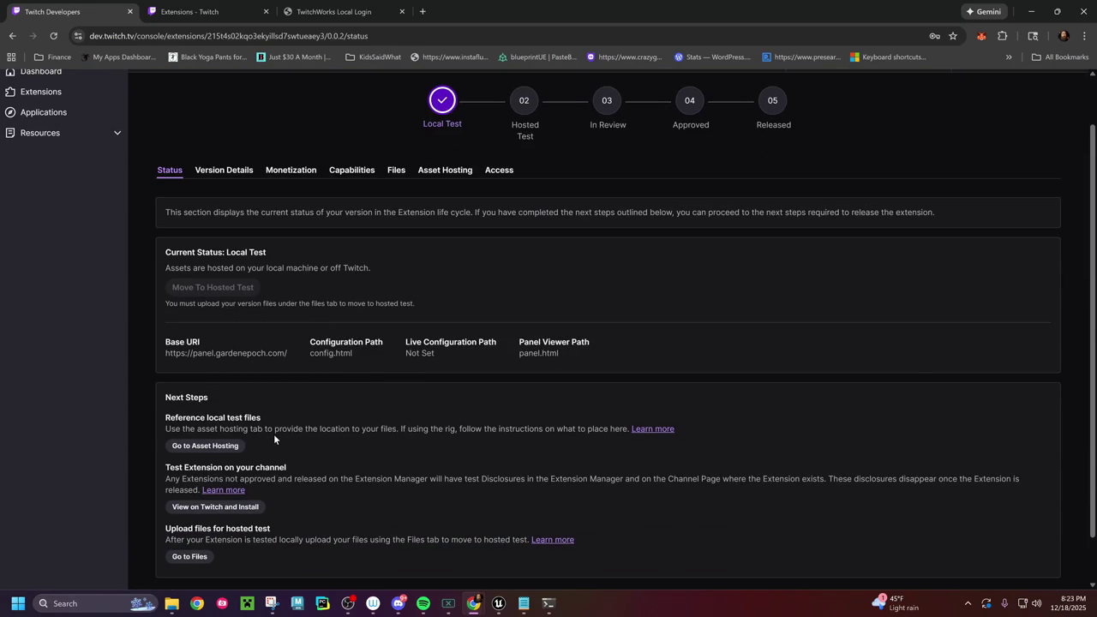
{"action": "scroll", "coordinate": [273, 434], "scroll_direction": "down", "scroll_amount": 1}
{"action": "scroll", "coordinate": [278, 425], "scroll_direction": "up", "scroll_amount": 2}
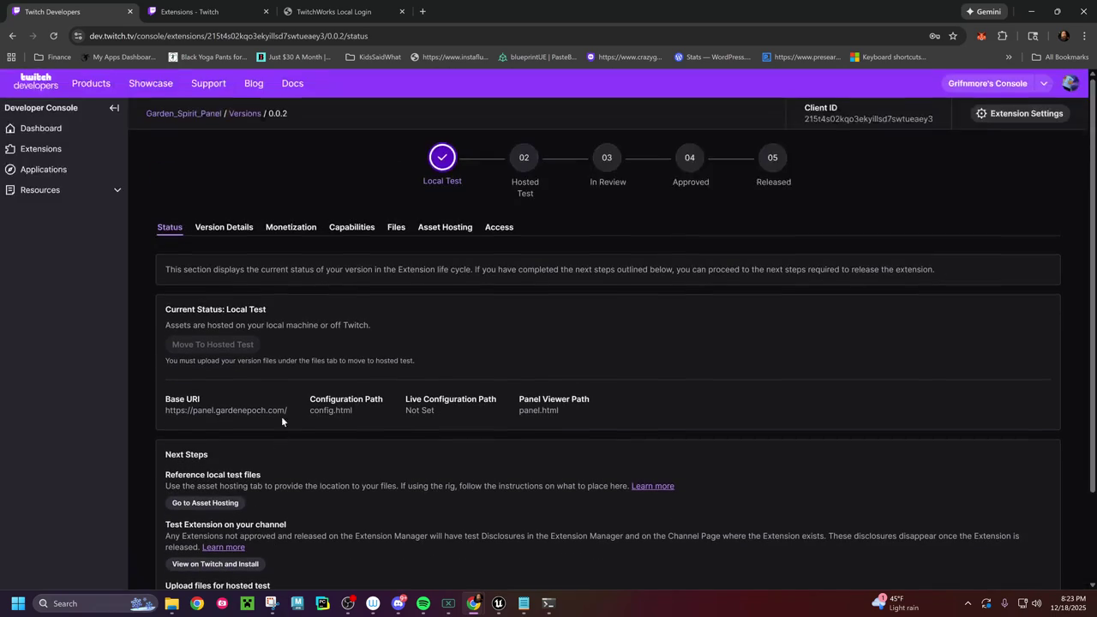
{"action": "left_click", "coordinate": [397, 228]}
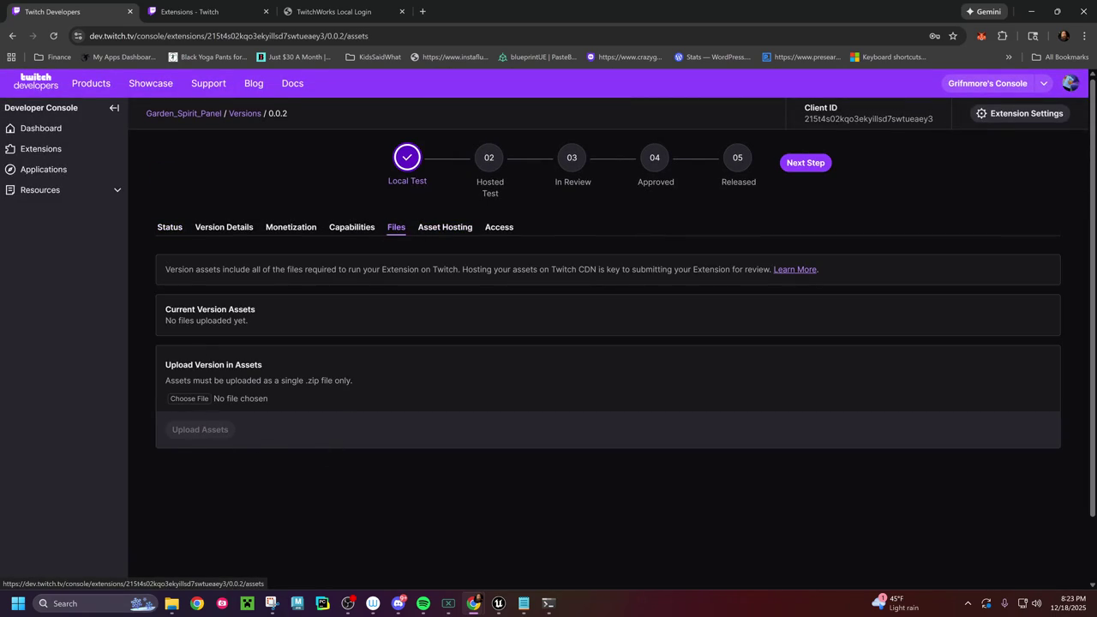
Step: Open the file picker and navigate to J:\Garden\TwitchPanel\mnt\data
{"action": "left_click", "coordinate": [196, 397]}
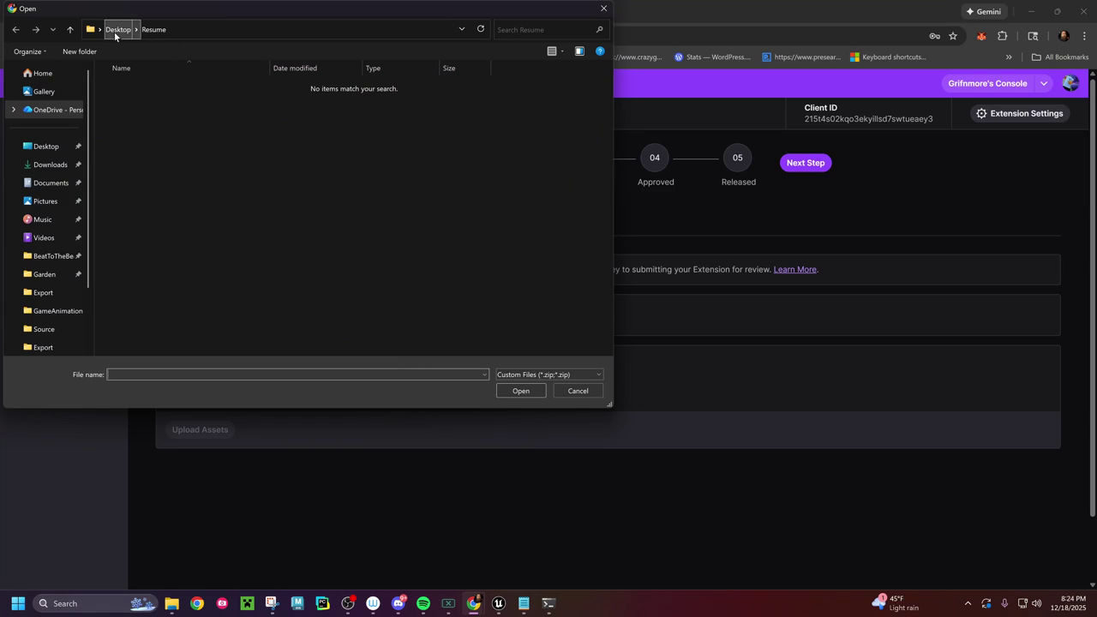
{"action": "scroll", "coordinate": [34, 270], "scroll_direction": "down", "scroll_amount": 2}
{"action": "scroll", "coordinate": [17, 283], "scroll_direction": "up", "scroll_amount": 3}
{"action": "scroll", "coordinate": [73, 240], "scroll_direction": "down", "scroll_amount": 3}
{"action": "scroll", "coordinate": [77, 283], "scroll_direction": "down", "scroll_amount": 1}
{"action": "left_click", "coordinate": [41, 289]}
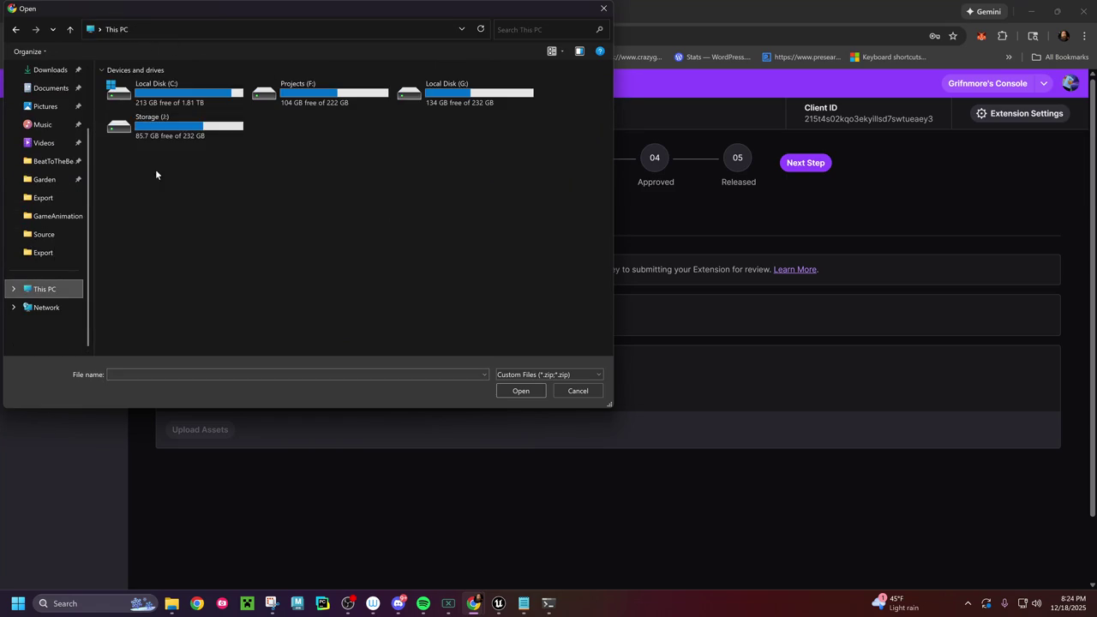
{"action": "double_click", "coordinate": [180, 135]}
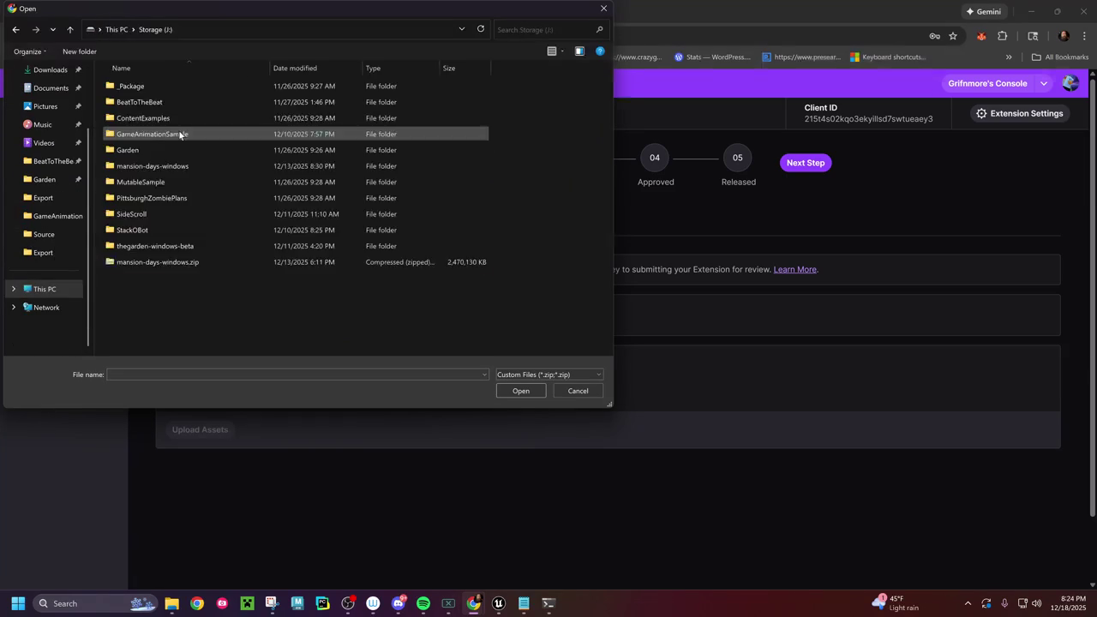
{"action": "double_click", "coordinate": [128, 152]}
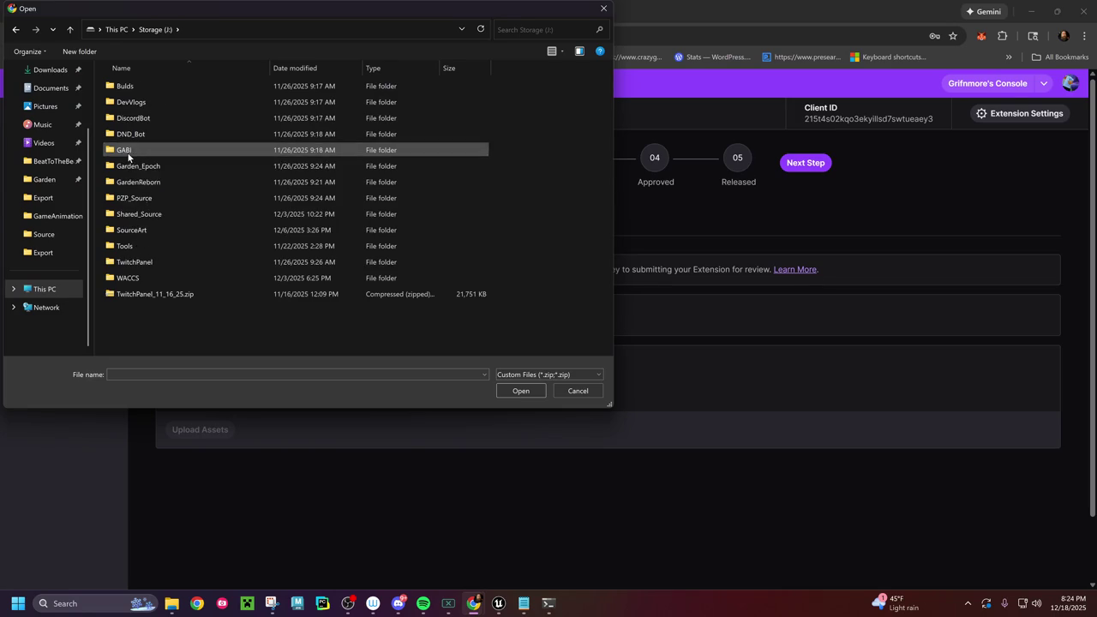
{"action": "double_click", "coordinate": [148, 264]}
{"action": "double_click", "coordinate": [129, 101]}
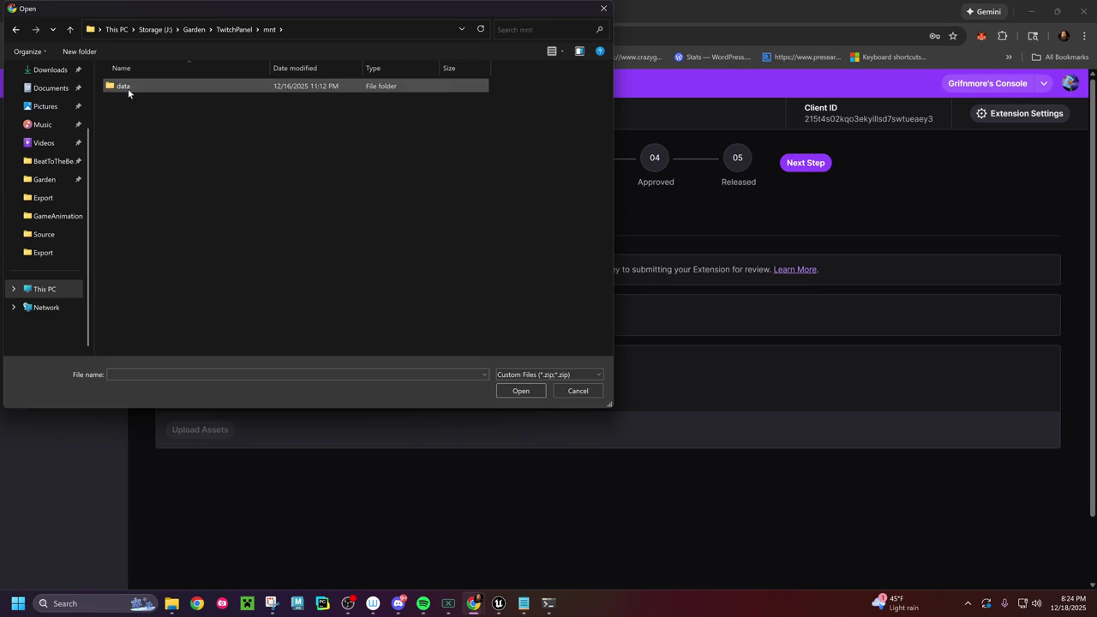
{"action": "double_click", "coordinate": [128, 88]}
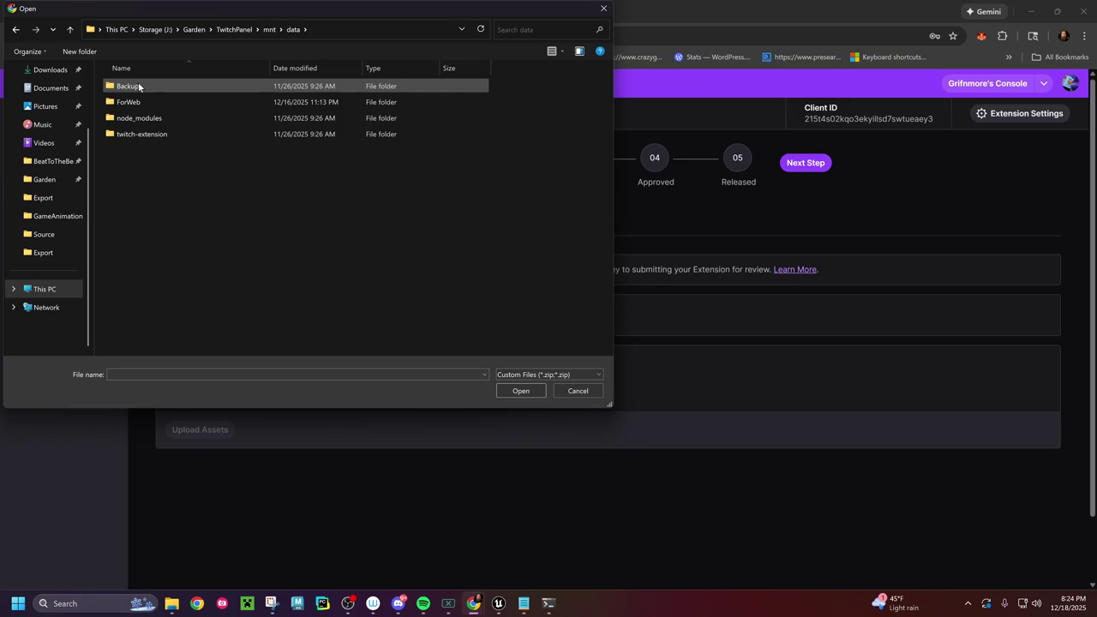
Step: Select twitch_extension.zip from the twitch-extension folder and upload it as the version's assets
{"action": "double_click", "coordinate": [139, 133]}
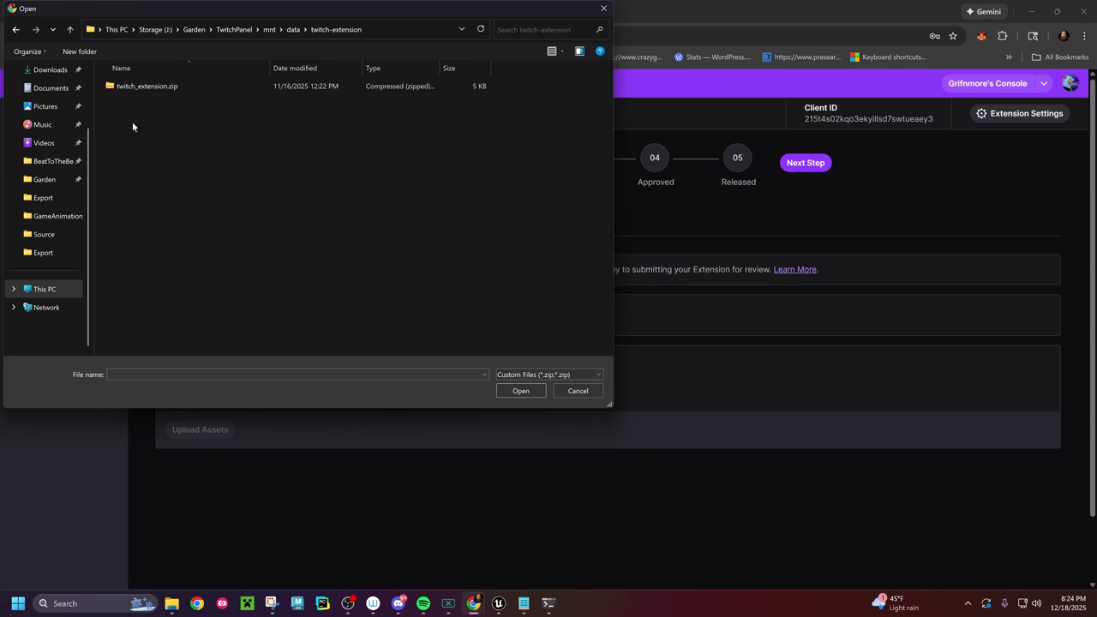
{"action": "left_click", "coordinate": [135, 86]}
{"action": "left_click", "coordinate": [520, 391]}
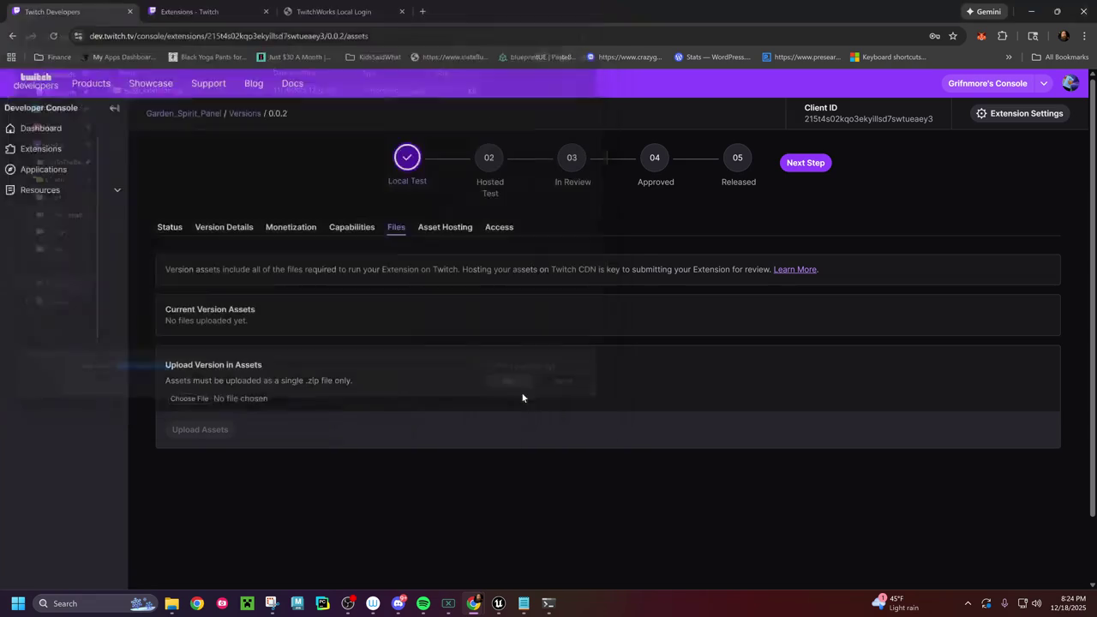
{"action": "left_click", "coordinate": [188, 435]}
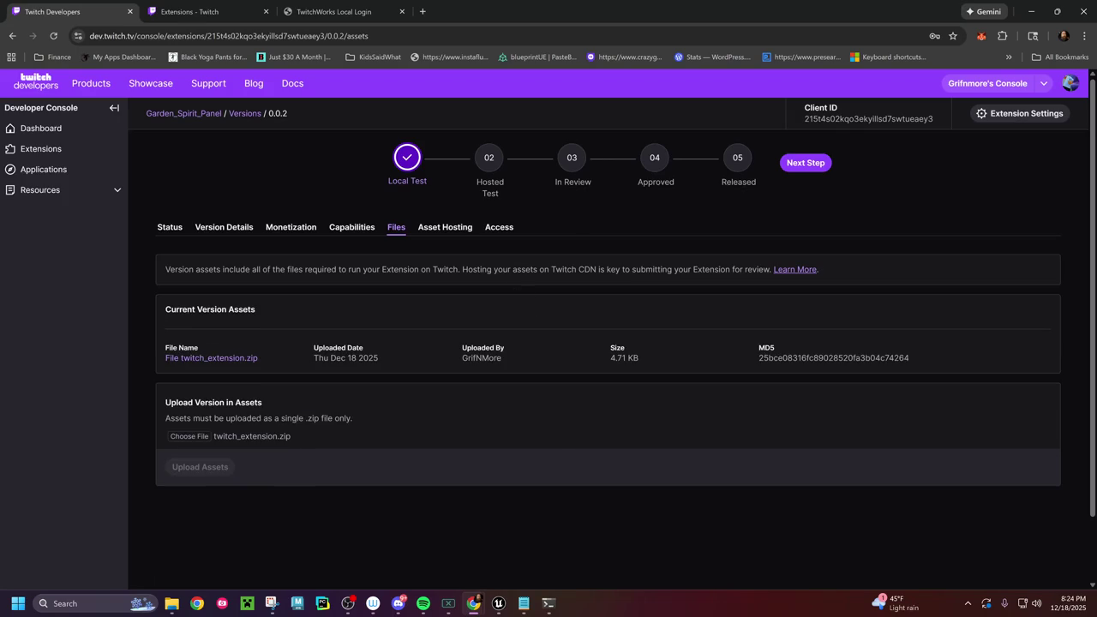
{"action": "left_click", "coordinate": [811, 167]}
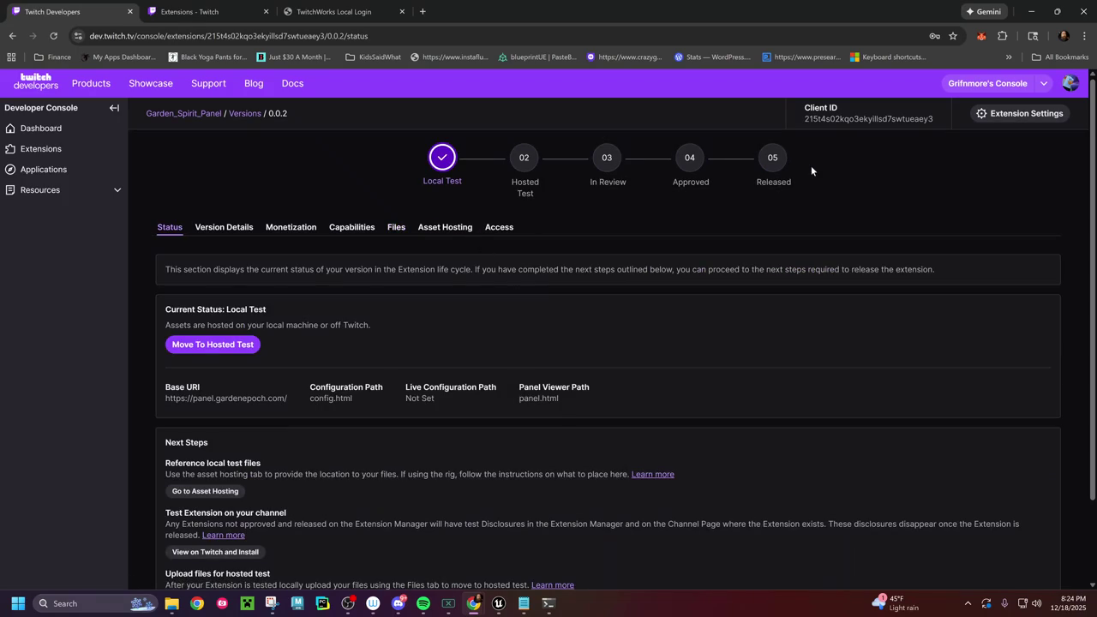
Step: Move version 0.0.2 to Hosted Test and confirm the move
{"action": "left_click", "coordinate": [208, 343]}
{"action": "left_click", "coordinate": [622, 366]}
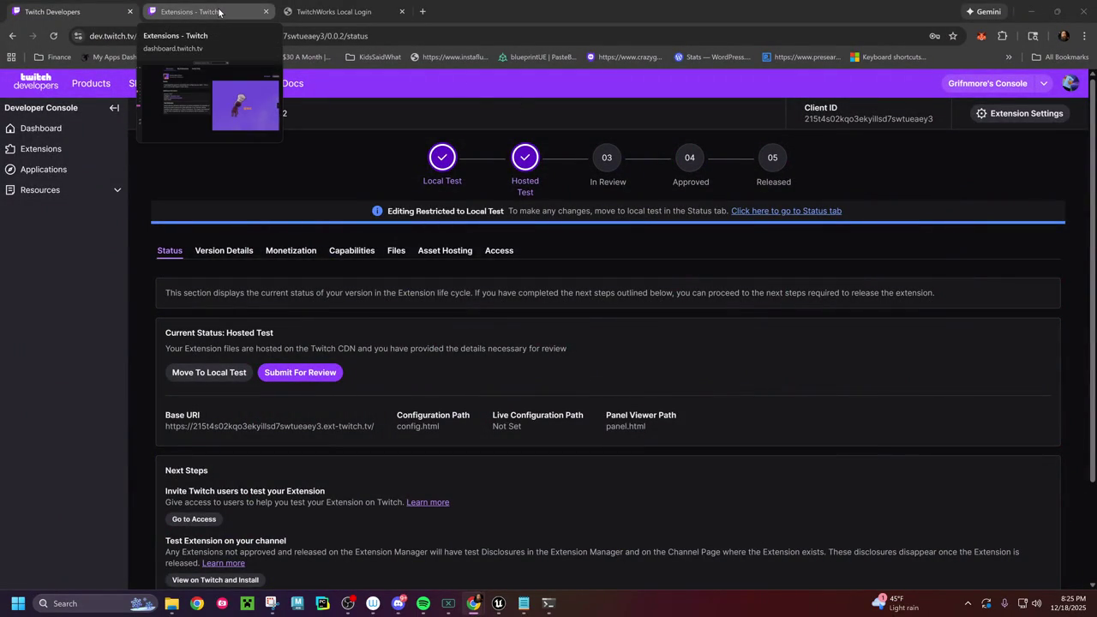
{"action": "scroll", "coordinate": [549, 343], "scroll_direction": "down", "scroll_amount": 3}
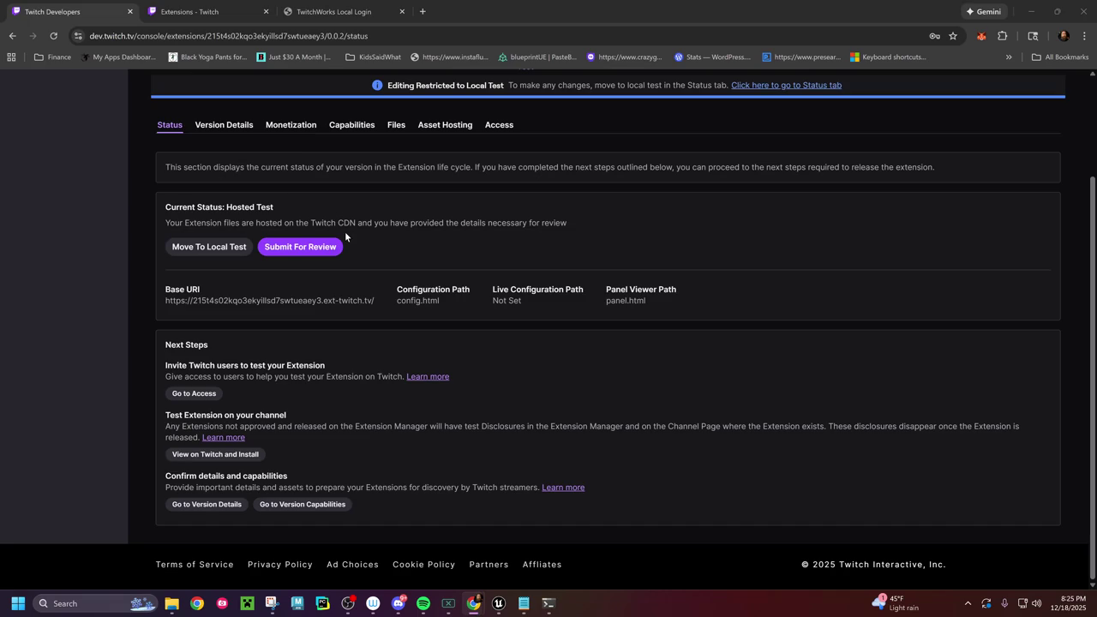
Step: Move version 0.0.2 back to Local Test
{"action": "left_click", "coordinate": [188, 11]}
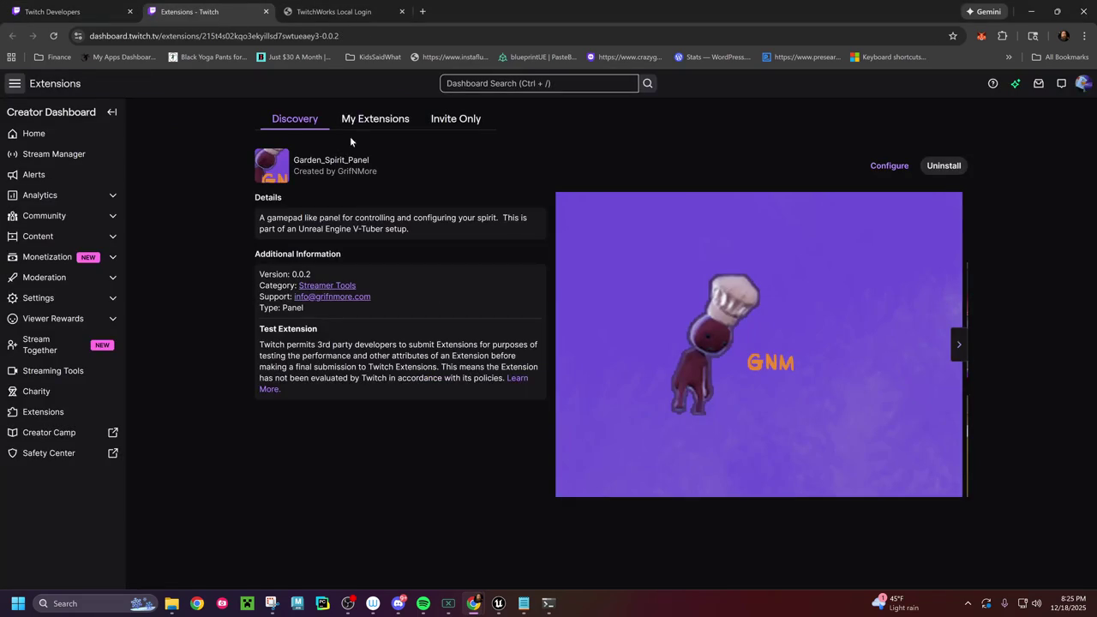
{"action": "left_click", "coordinate": [80, 12]}
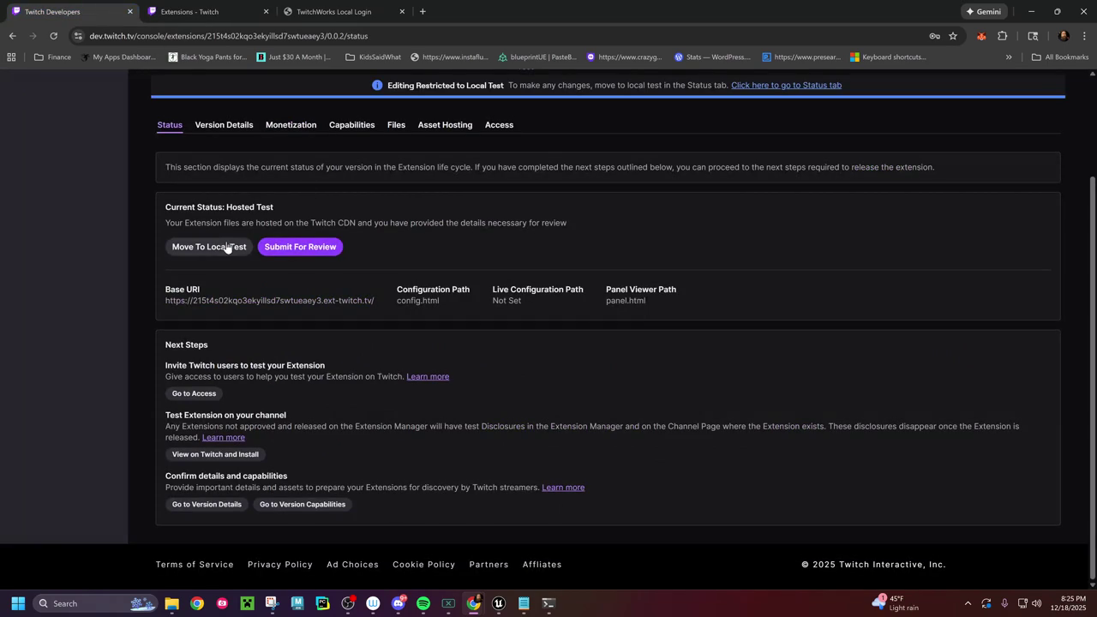
{"action": "left_click", "coordinate": [226, 247]}
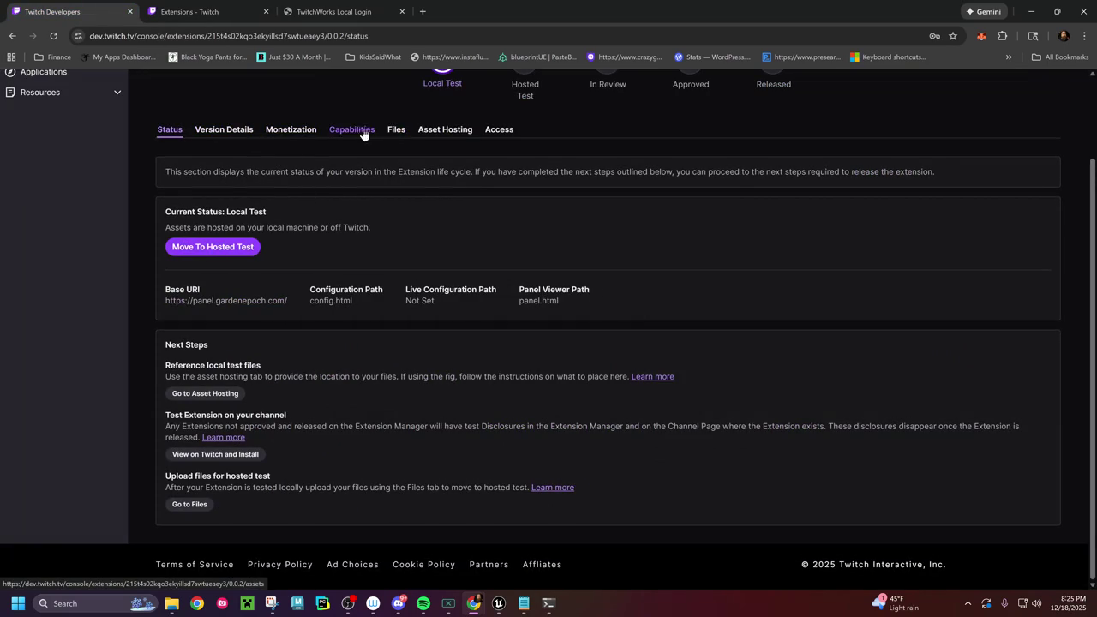
Step: Add the bot account to the Testing Account Allowlist and save the changes
{"action": "left_click", "coordinate": [497, 130]}
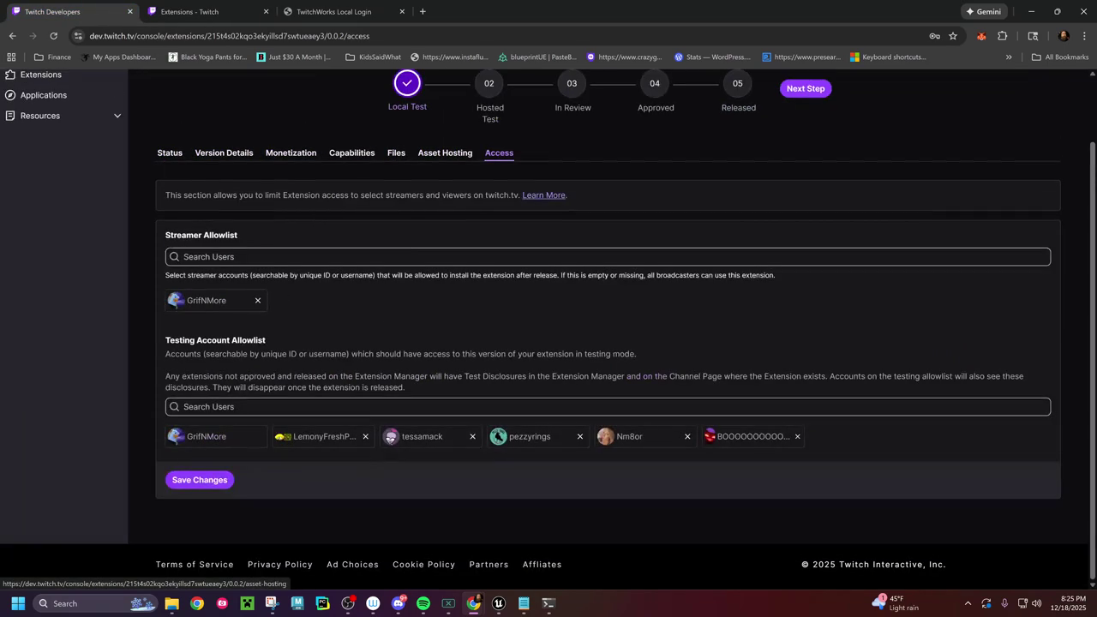
{"action": "left_click", "coordinate": [727, 408]}
{"action": "type", "text": "al_9000"}
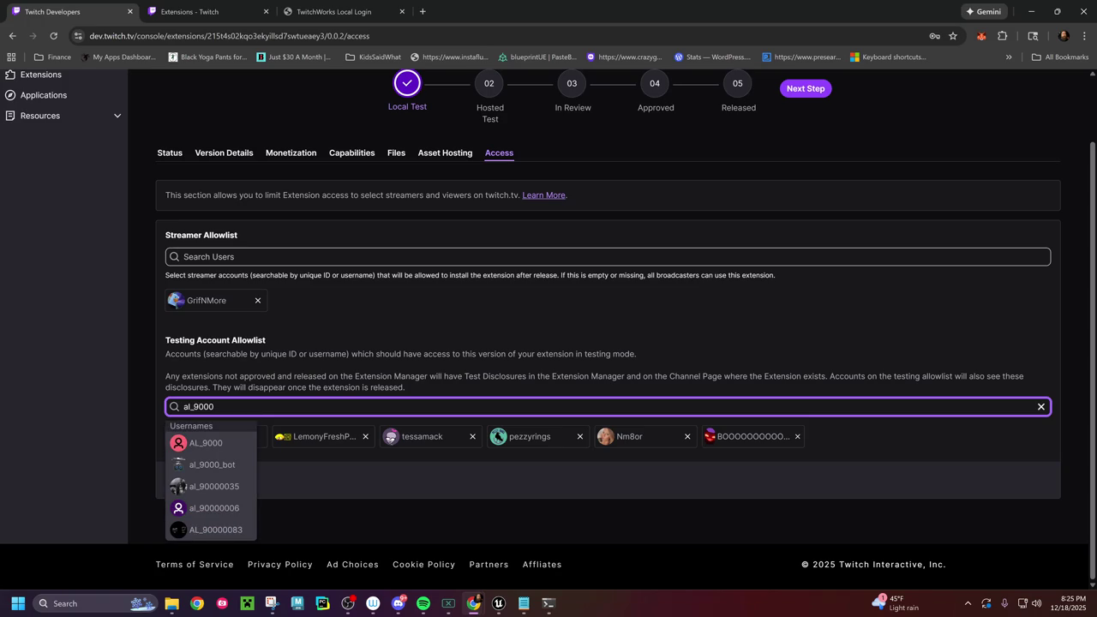
{"action": "left_click", "coordinate": [218, 466]}
{"action": "left_click", "coordinate": [215, 483]}
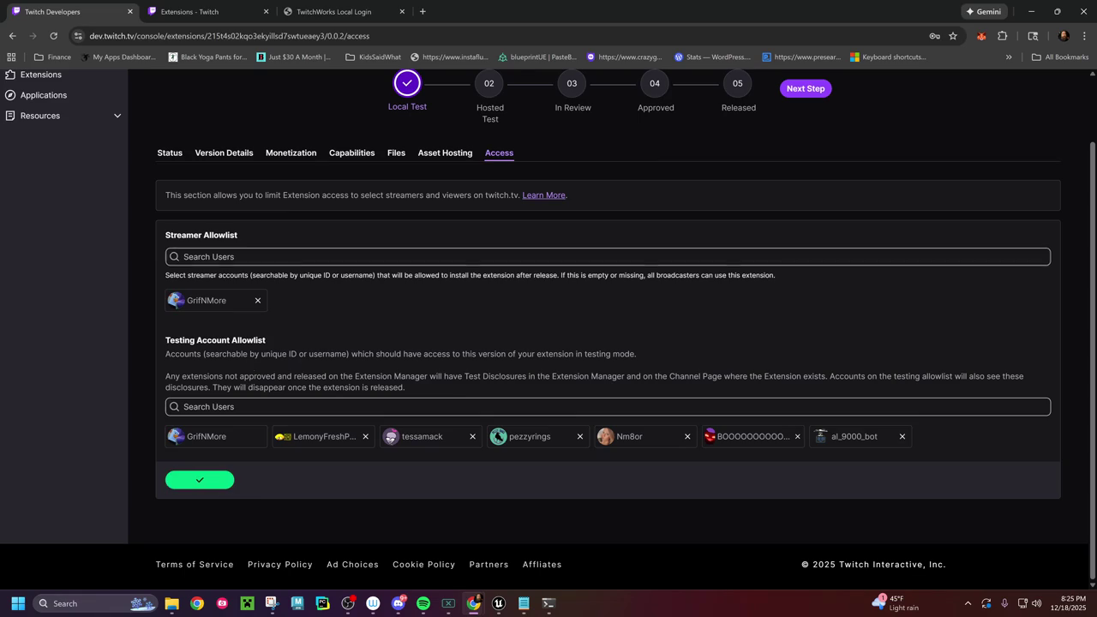
Step: Return to the Status page and start moving the version to Hosted Test again
{"action": "left_click", "coordinate": [347, 152]}
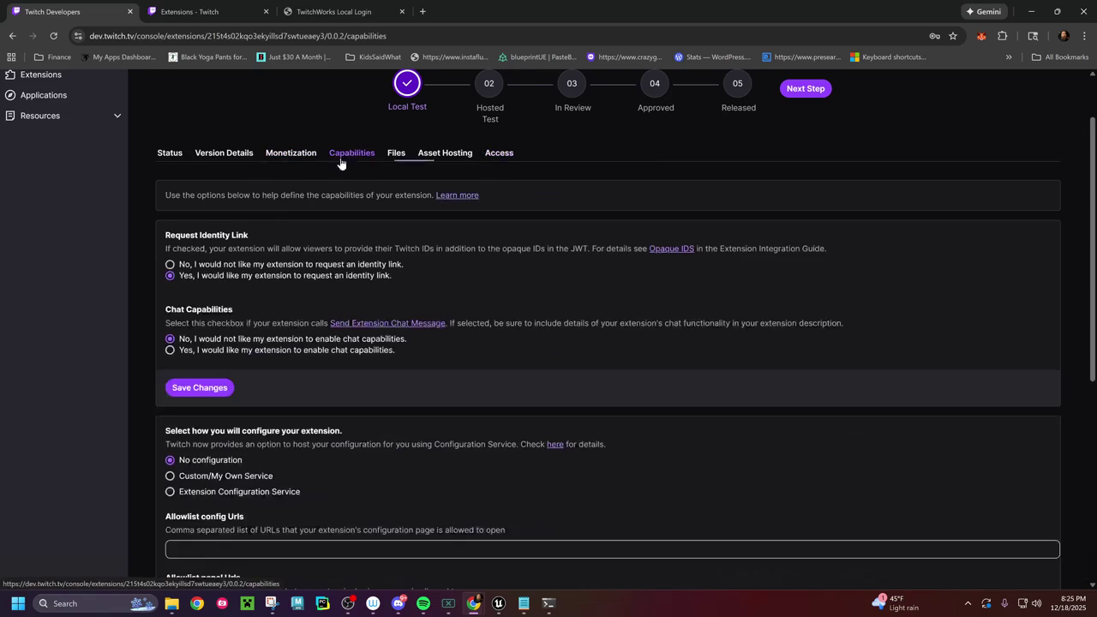
{"action": "left_click", "coordinate": [224, 152]}
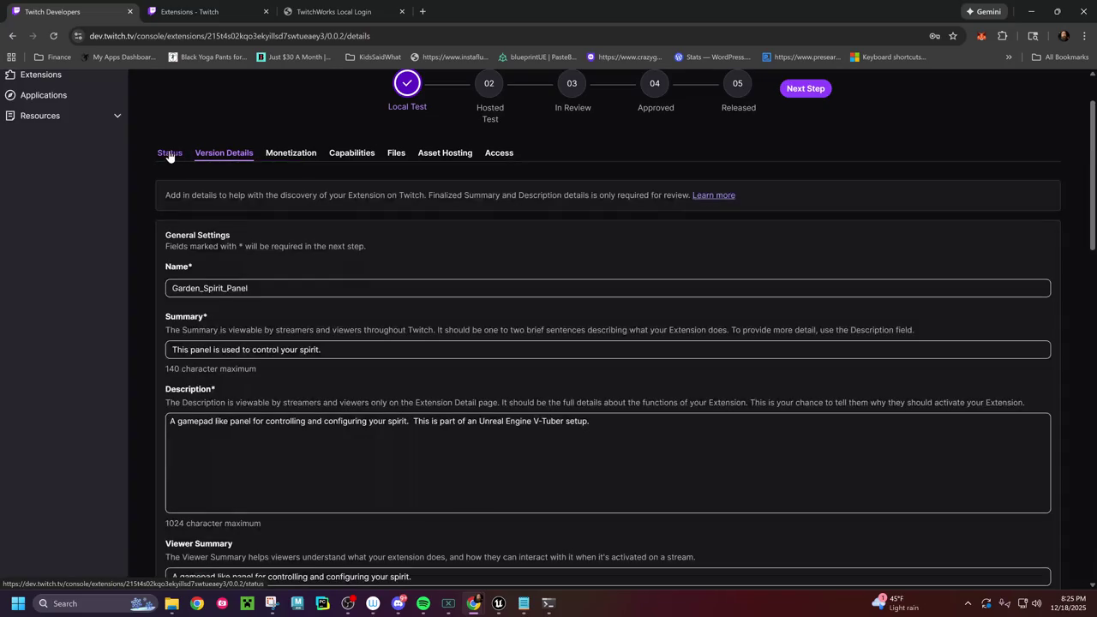
{"action": "left_click", "coordinate": [169, 152]}
{"action": "left_click", "coordinate": [220, 270]}
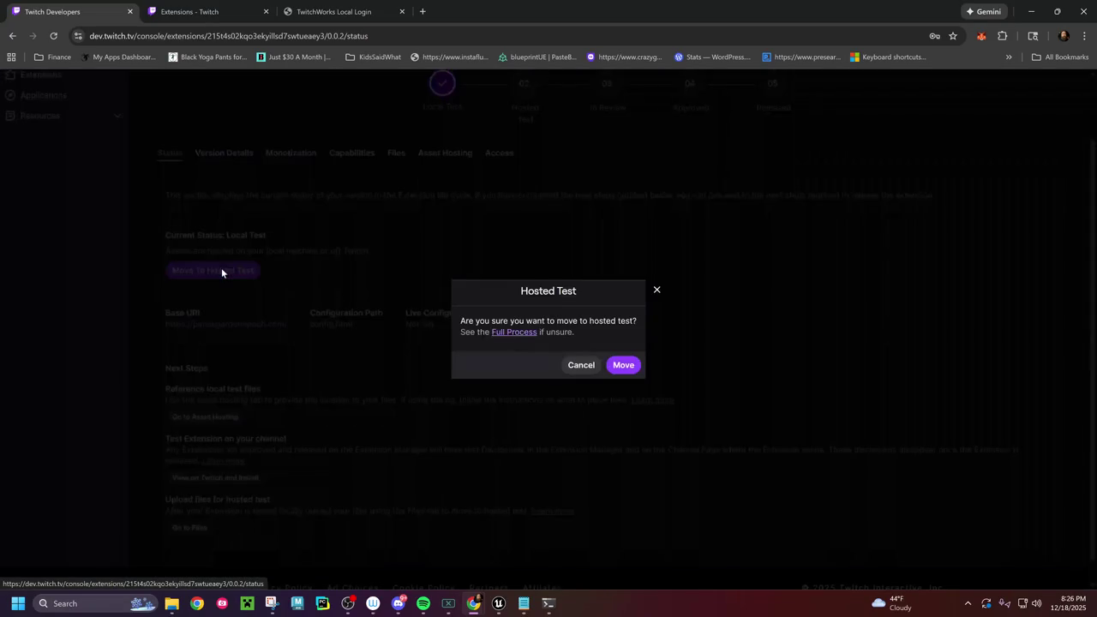
Step: Confirm the move to Hosted Test and bring the Unreal editor to the front
{"action": "left_click", "coordinate": [623, 365]}
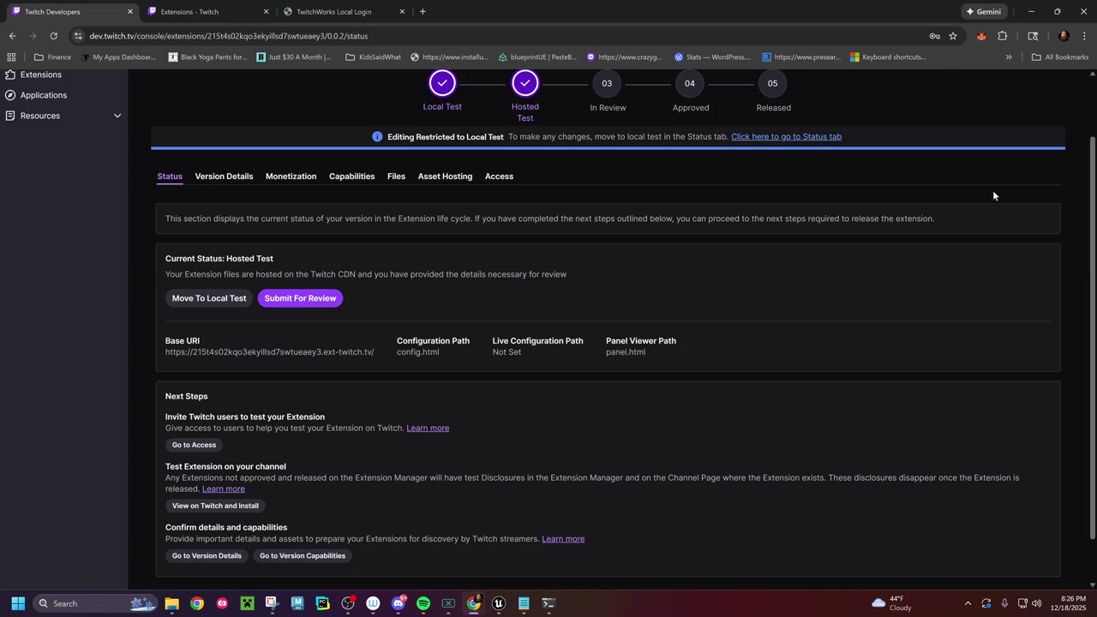
{"action": "left_click", "coordinate": [498, 604]}
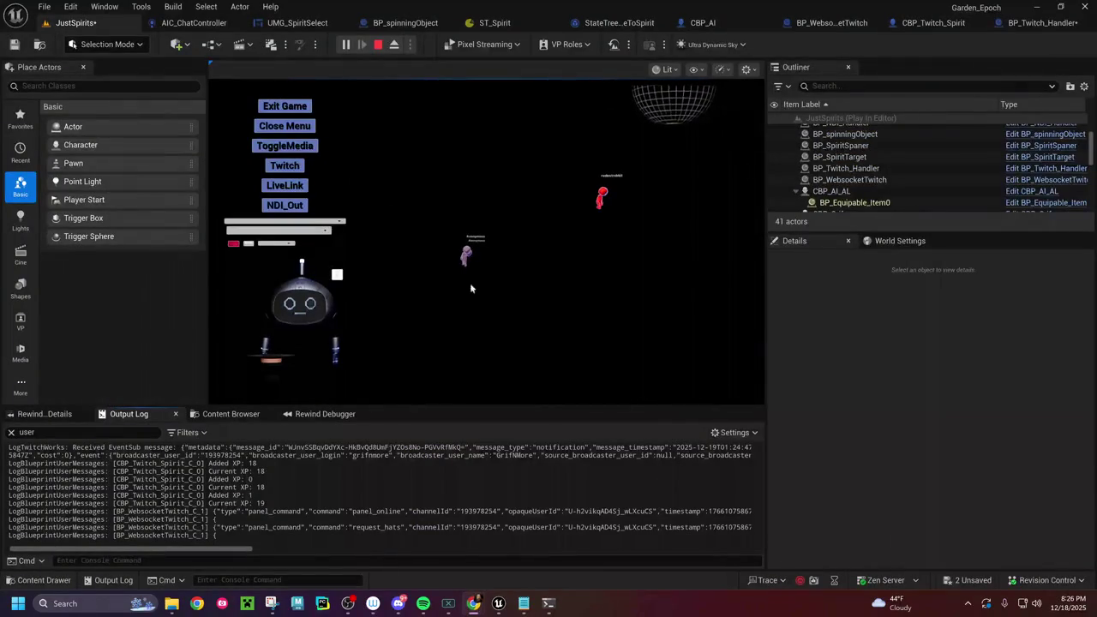
{"action": "mouse_move", "coordinate": [548, 604]}
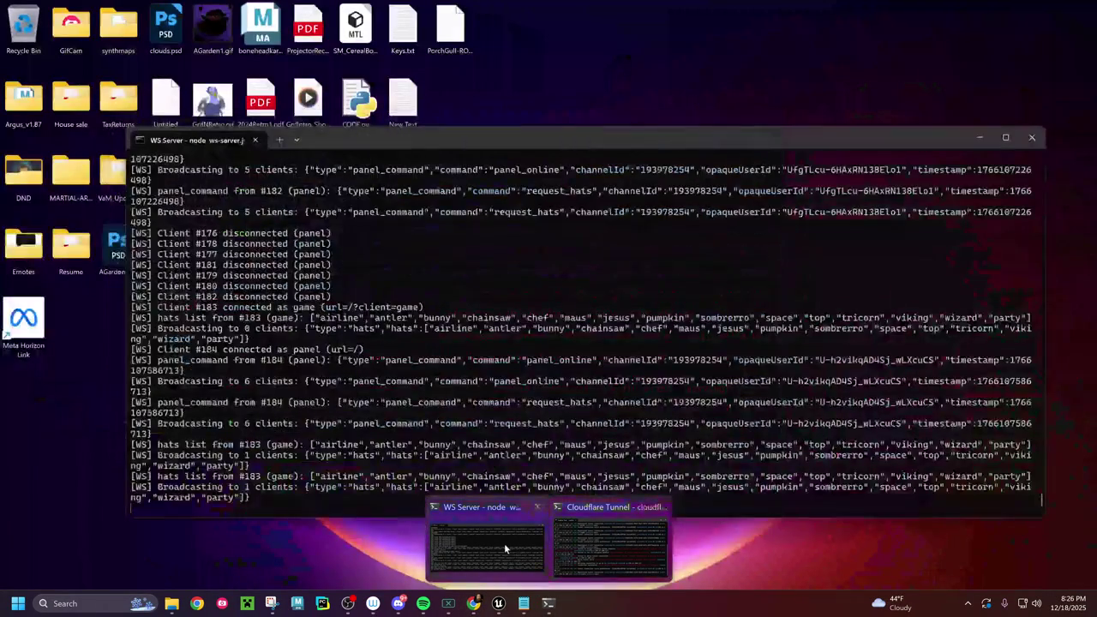
Step: Bring the WS Server terminal in front of the Unreal editor
{"action": "left_click", "coordinate": [504, 543]}
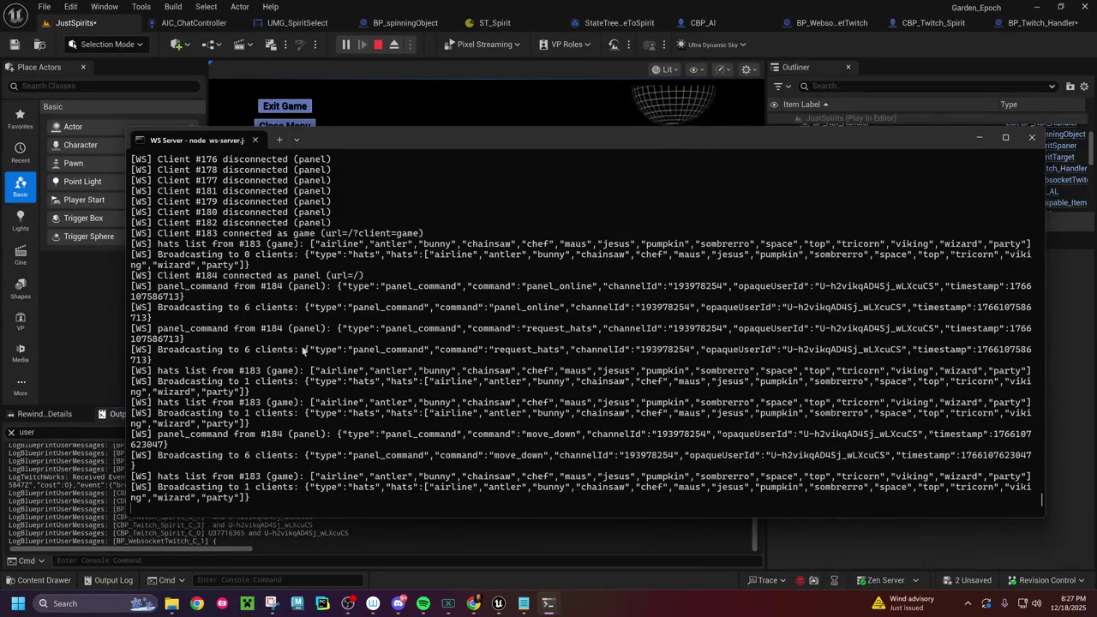
Step: Scroll through earlier client connections and move_down commands, then widen the WS Server window leftward
{"action": "scroll", "coordinate": [362, 436], "scroll_direction": "up", "scroll_amount": 1}
{"action": "scroll", "coordinate": [363, 435], "scroll_direction": "down", "scroll_amount": 1}
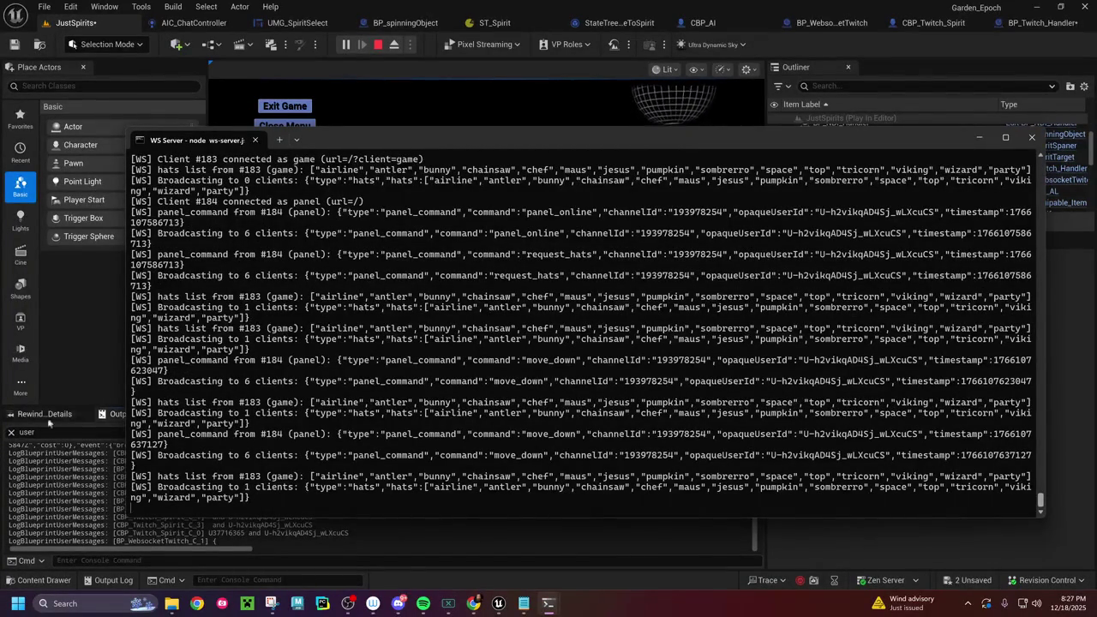
{"action": "scroll", "coordinate": [373, 495], "scroll_direction": "up", "scroll_amount": 1}
{"action": "scroll", "coordinate": [377, 497], "scroll_direction": "up", "scroll_amount": 3}
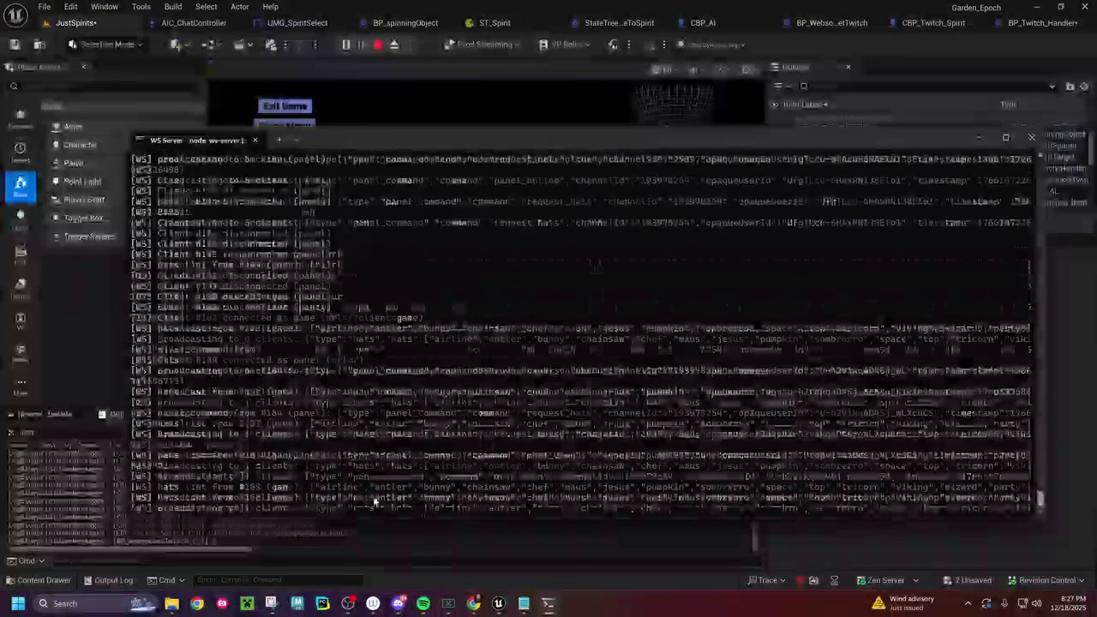
{"action": "scroll", "coordinate": [382, 500], "scroll_direction": "up", "scroll_amount": 2}
{"action": "scroll", "coordinate": [385, 502], "scroll_direction": "down", "scroll_amount": 4}
{"action": "scroll", "coordinate": [390, 500], "scroll_direction": "up", "scroll_amount": 4}
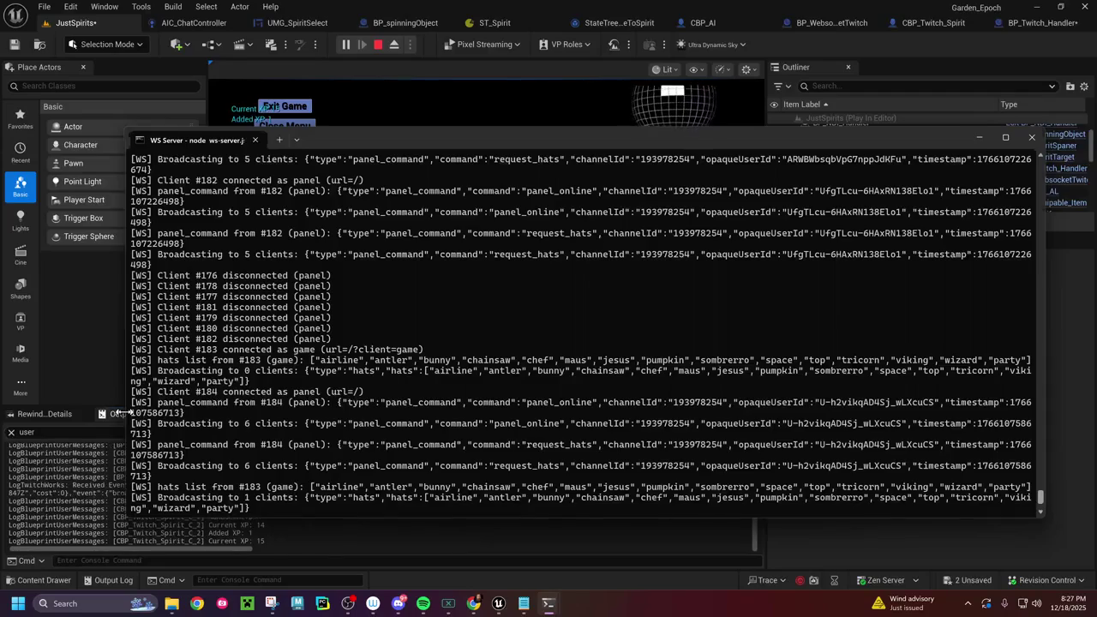
{"action": "left_click_drag", "start_coordinate": [129, 417], "coordinate": [19, 402]}
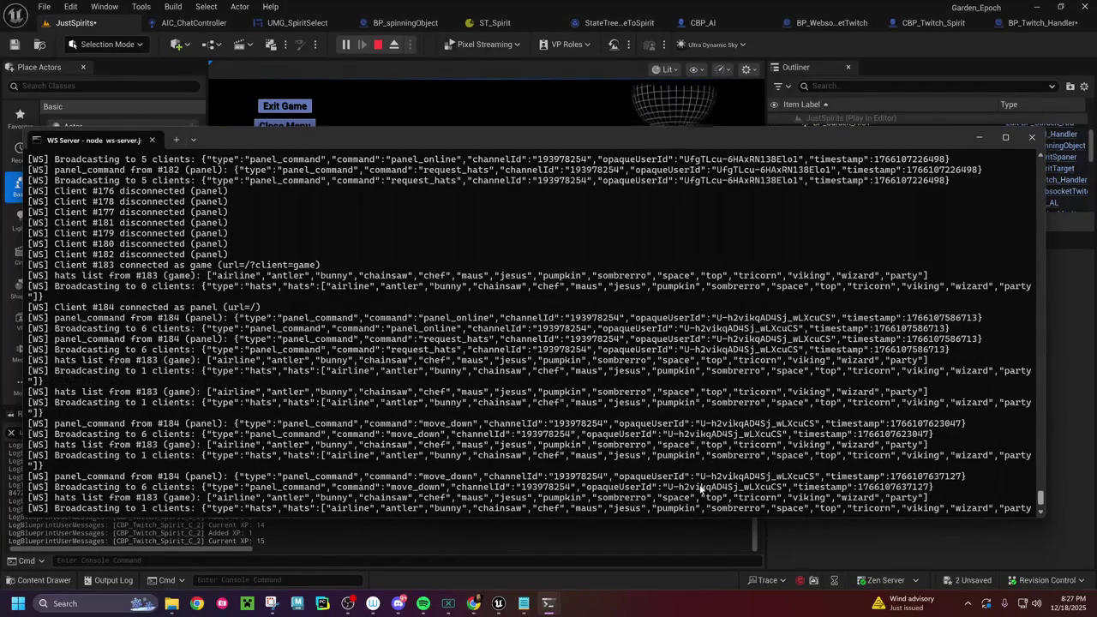
{"action": "scroll", "coordinate": [700, 489], "scroll_direction": "up", "scroll_amount": 4}
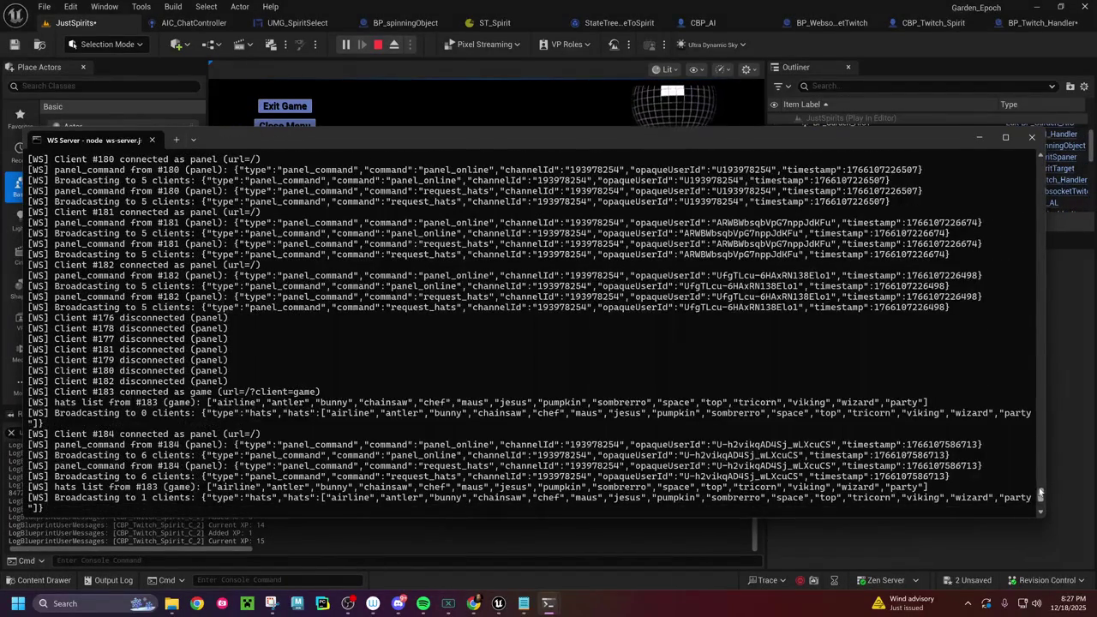
Step: Scroll the WS Server log to follow new panel clients #186 and #187 and their commands
{"action": "scroll", "coordinate": [1029, 499], "scroll_direction": "down", "scroll_amount": 7}
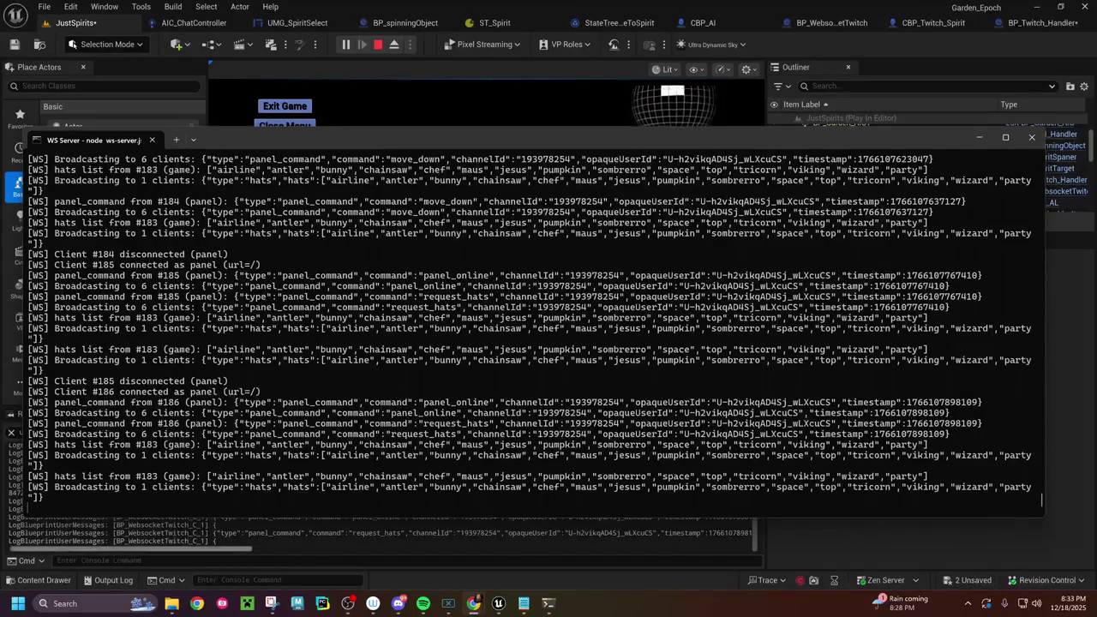
{"action": "mouse_move", "coordinate": [473, 603]}
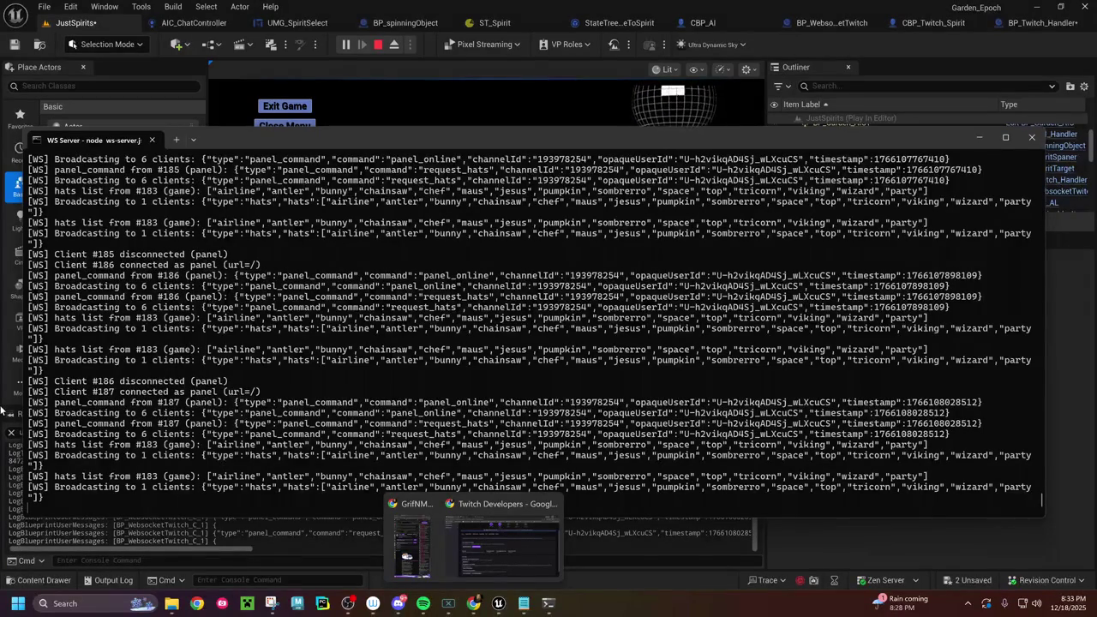
{"action": "mouse_move", "coordinate": [548, 604]}
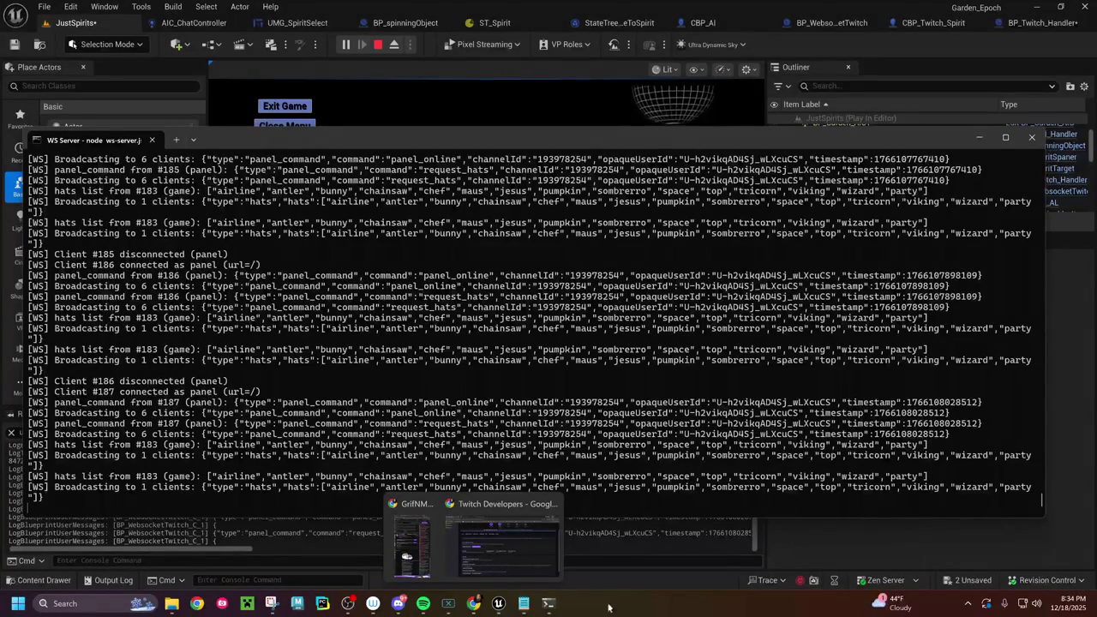
Step: Bring up the Cloudflare tunnel log and scroll through its output
{"action": "left_click", "coordinate": [610, 538]}
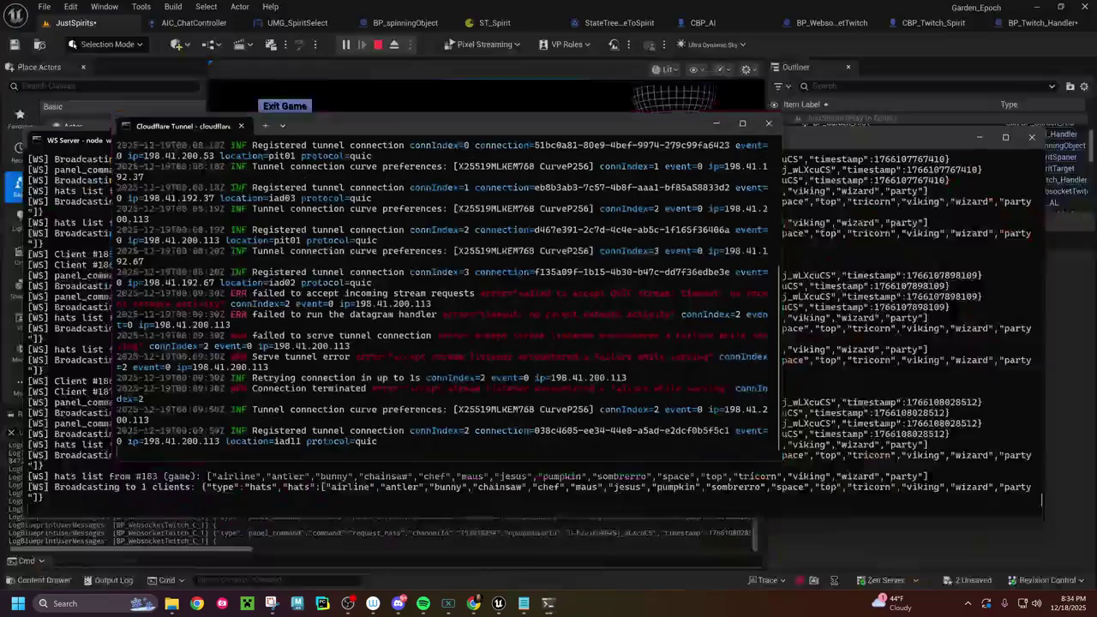
{"action": "scroll", "coordinate": [428, 381], "scroll_direction": "up", "scroll_amount": 3}
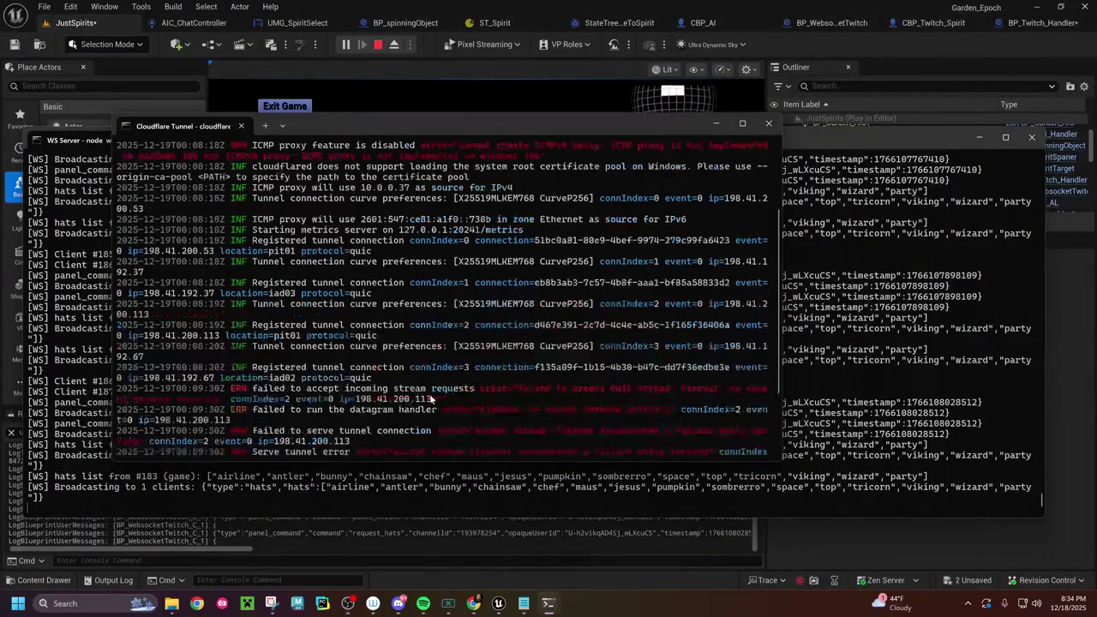
{"action": "scroll", "coordinate": [433, 397], "scroll_direction": "down", "scroll_amount": 2}
{"action": "scroll", "coordinate": [433, 397], "scroll_direction": "up", "scroll_amount": 4}
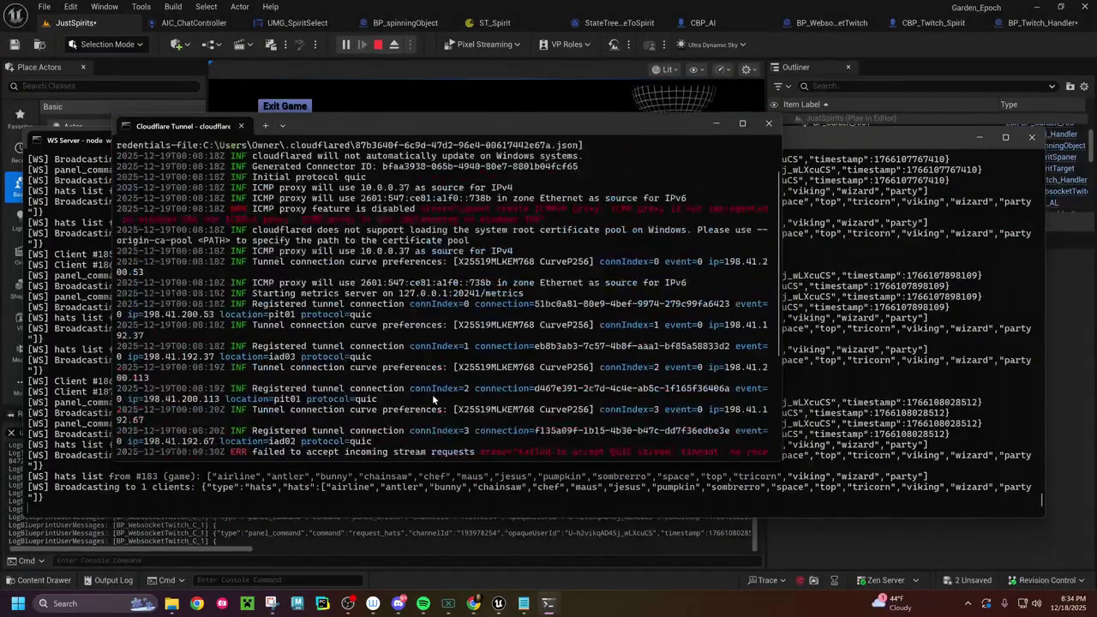
{"action": "scroll", "coordinate": [433, 397], "scroll_direction": "down", "scroll_amount": 2}
{"action": "scroll", "coordinate": [434, 399], "scroll_direction": "down", "scroll_amount": 3}
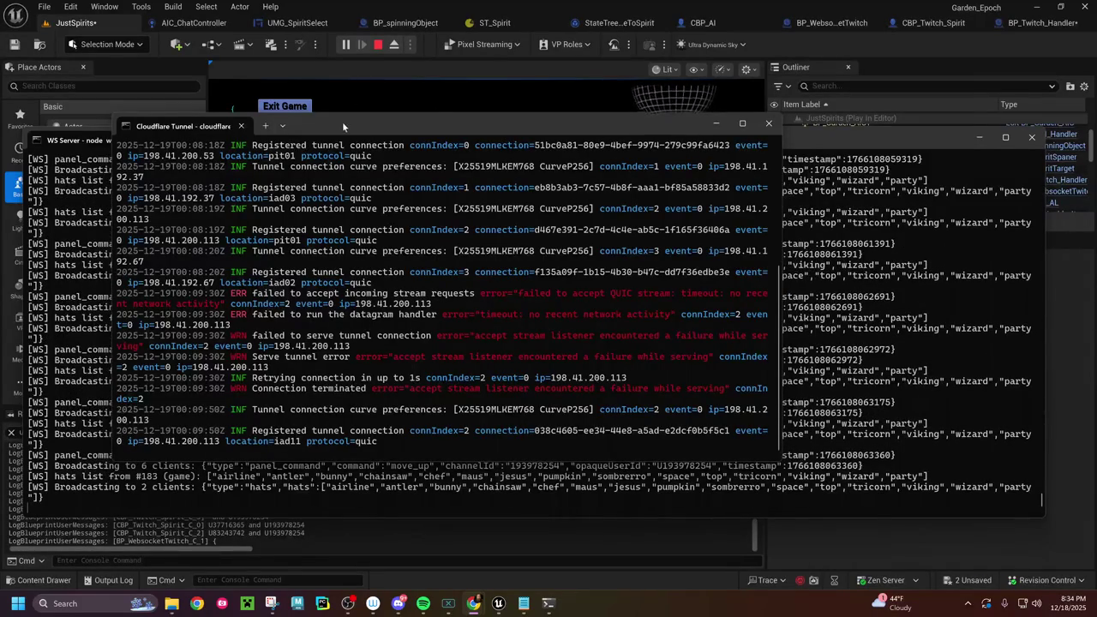
Step: Move the tunnel log aside and check the WS Server's move_up, move_right and move_down commands
{"action": "left_click_drag", "start_coordinate": [342, 122], "coordinate": [358, 173]}
{"action": "left_click", "coordinate": [494, 136]}
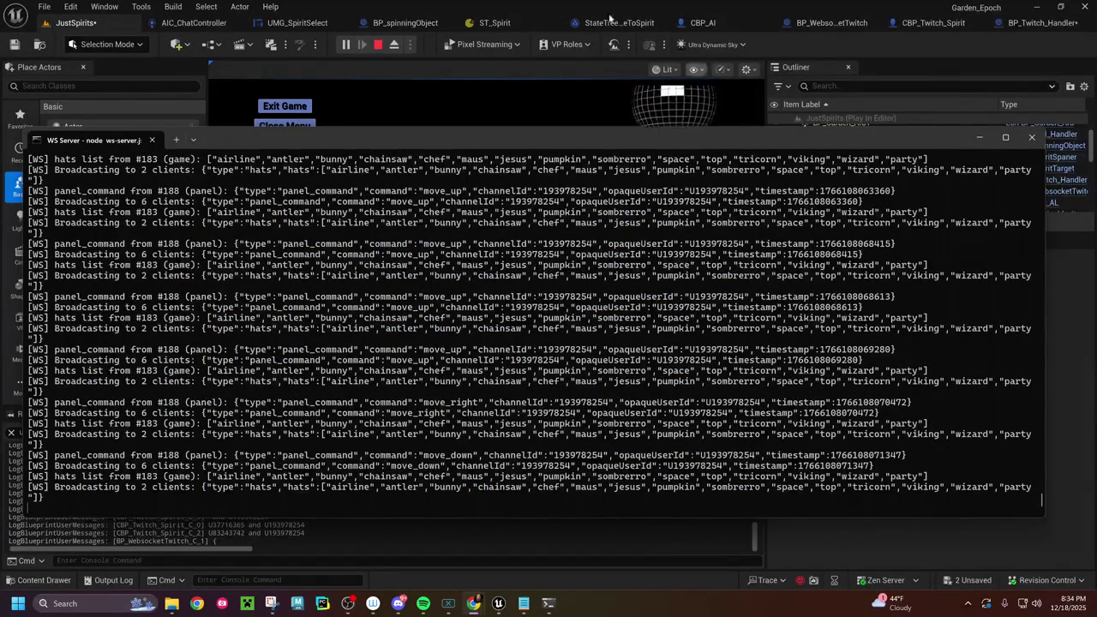
{"action": "left_click", "coordinate": [1029, 24]}
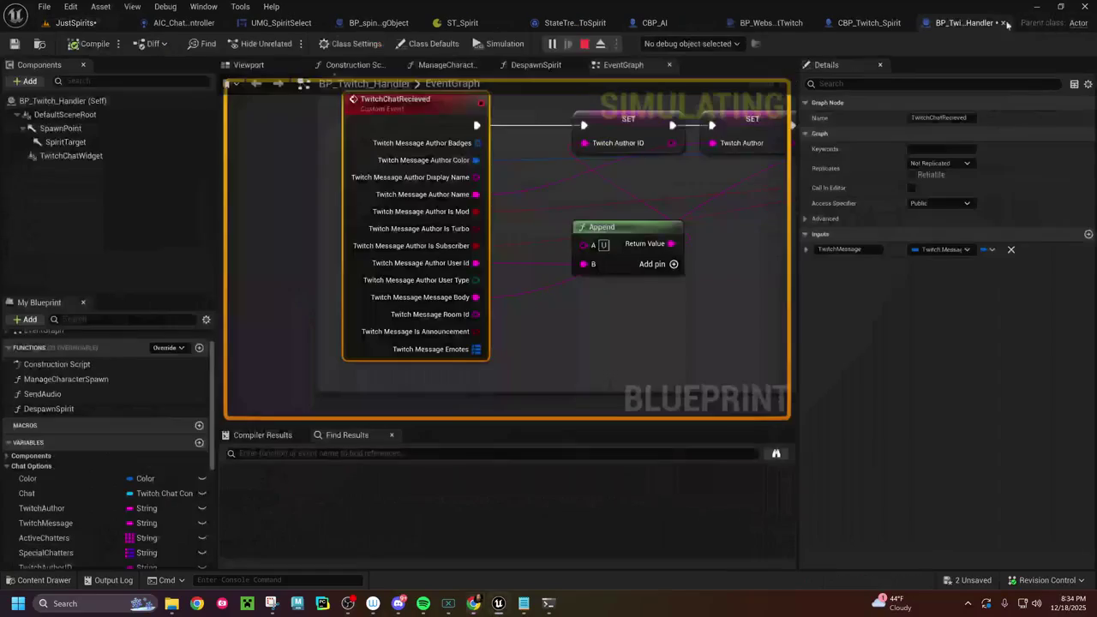
Step: Return to the running JustSpirits level to see the move commands in the Output Log
{"action": "left_click", "coordinate": [72, 23]}
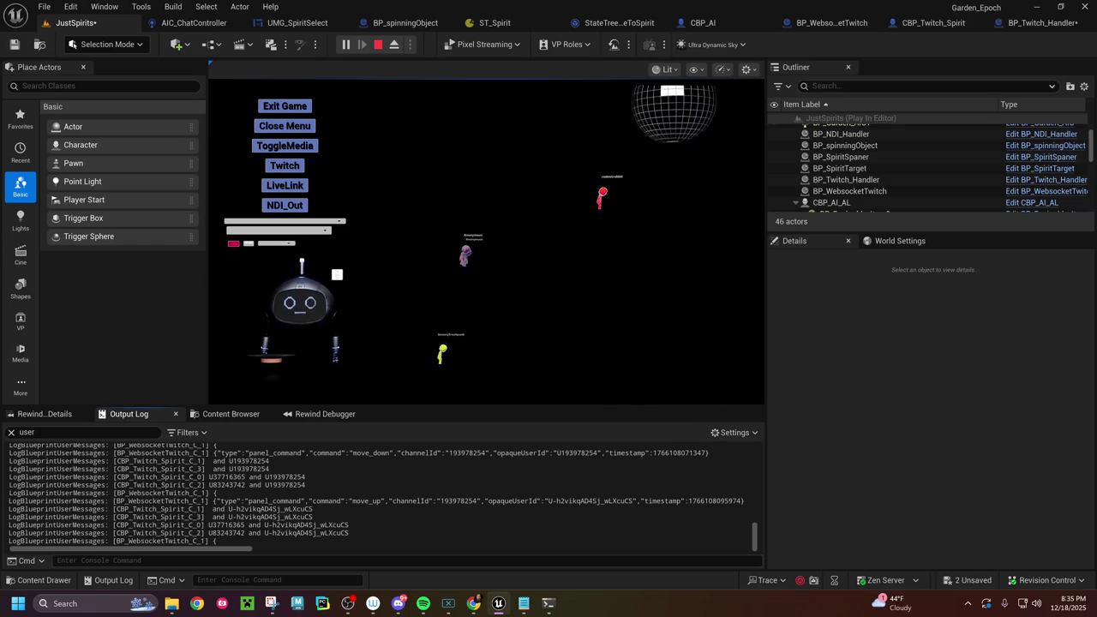
Step: Clear the Output Log, then select a viewer's user ID in the new entries
{"action": "right_click", "coordinate": [420, 452]}
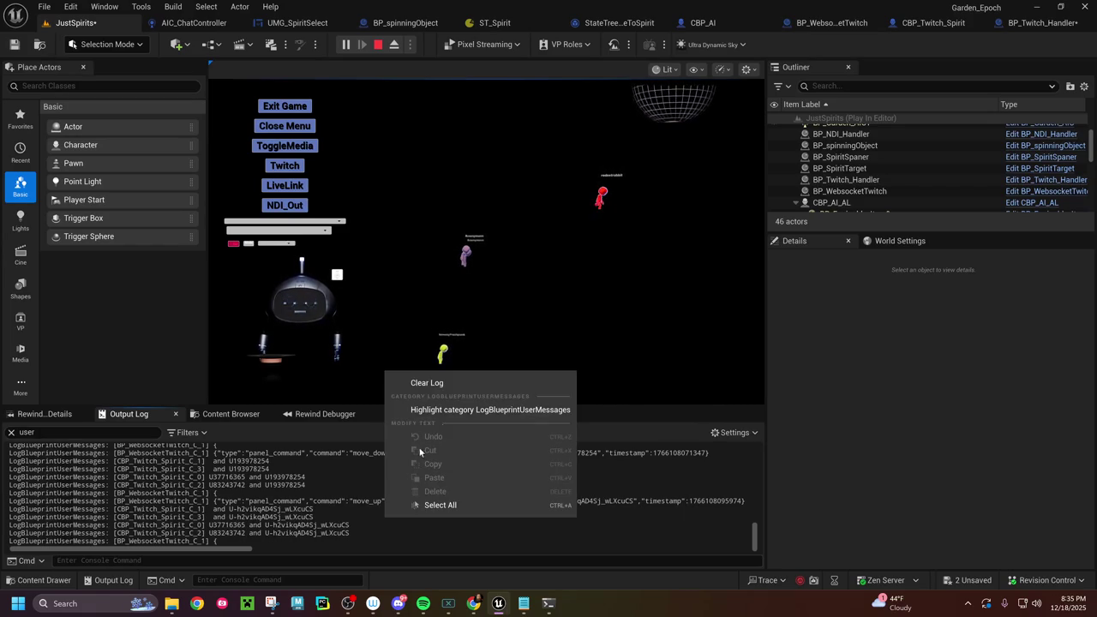
{"action": "left_click", "coordinate": [462, 383]}
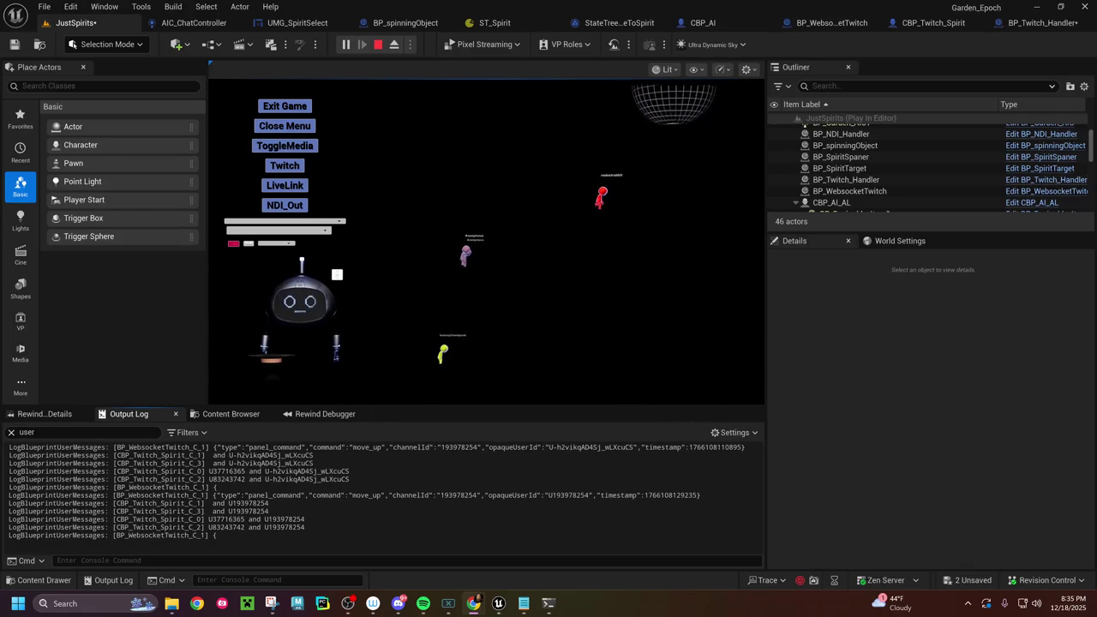
{"action": "left_click_drag", "start_coordinate": [229, 504], "coordinate": [269, 504]}
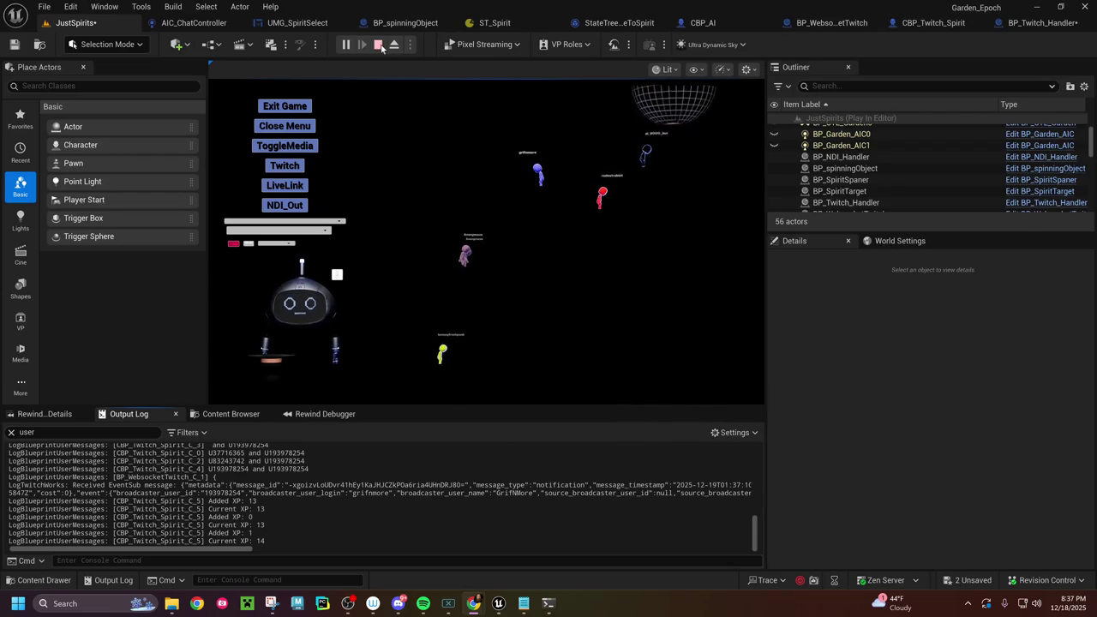
Step: End the Play In Editor session with Esc
{"action": "key", "text": "Escape"}
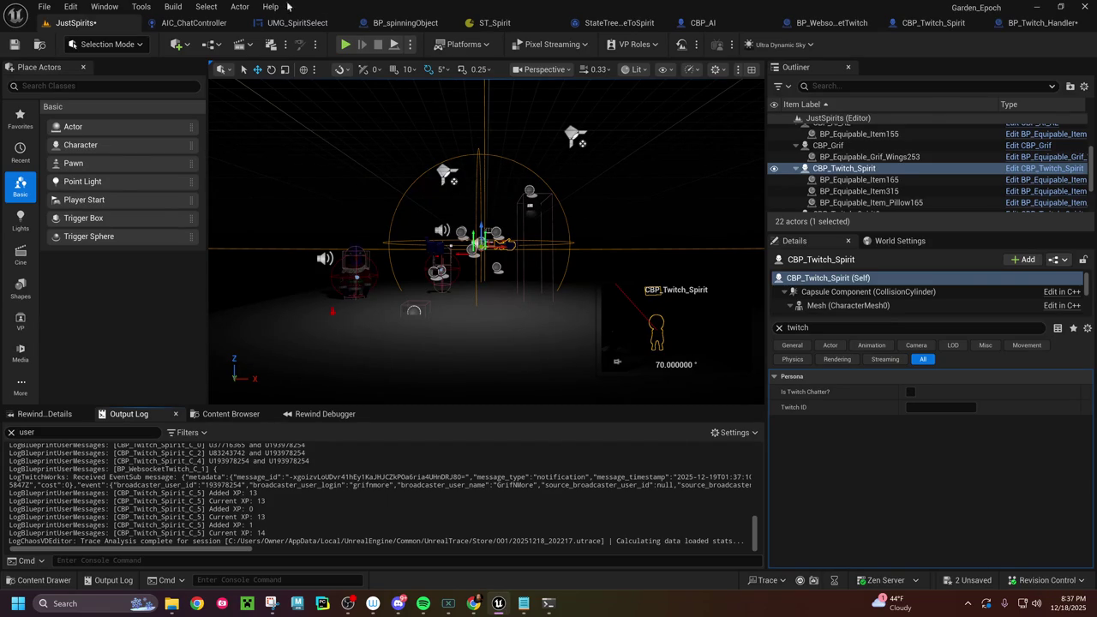
Step: Show the ST_Spirit StateTree with its Base, Roam, Battle and Party states
{"action": "left_click", "coordinate": [495, 23]}
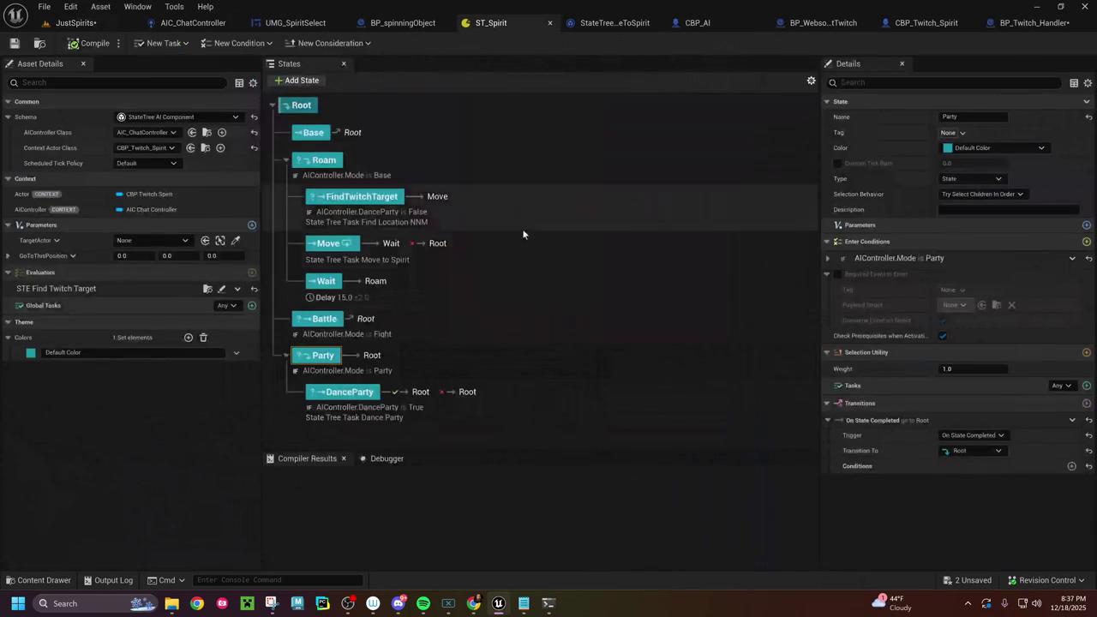